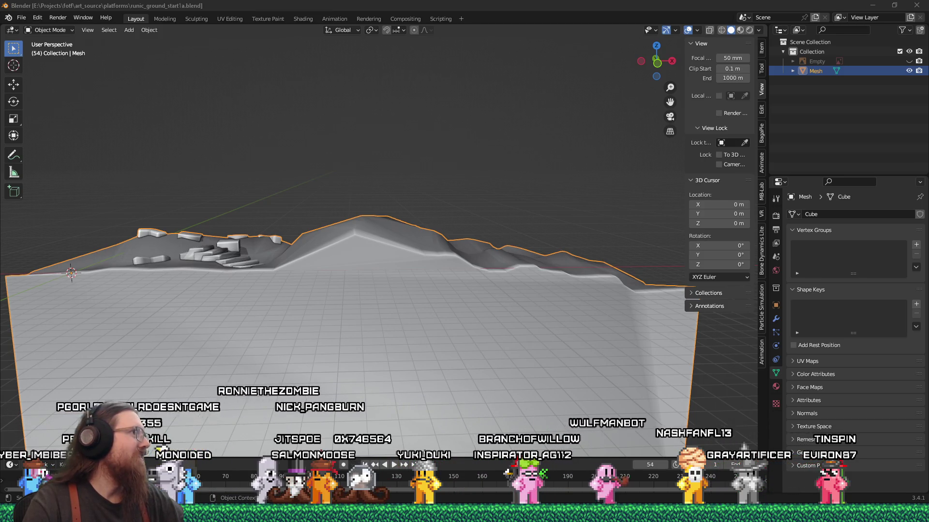
# - Bring the Firefox window with the YouTube gameplay reveal in front of Blender
pyautogui.hotkey('alt', 'Tab')
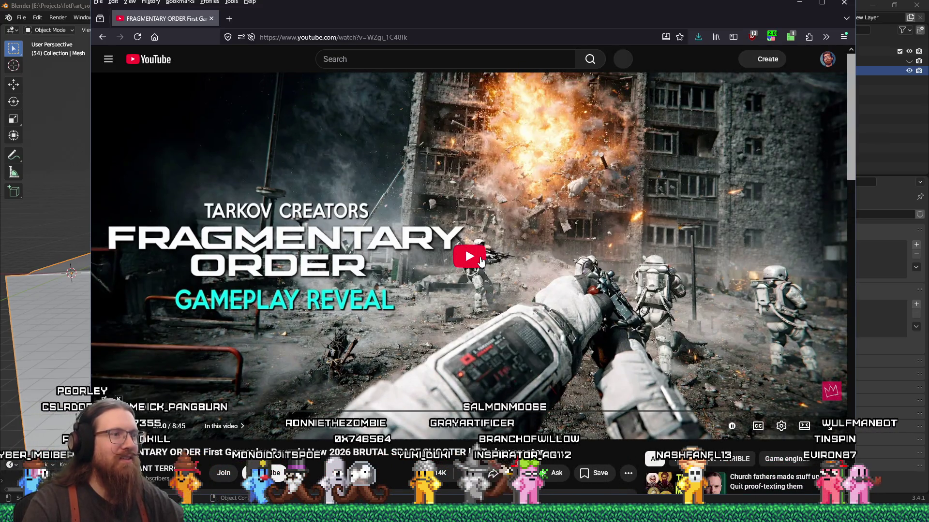
# - Play the Fragmentary Order reveal video and open a new blank Firefox tab
pyautogui.click(363, 322)
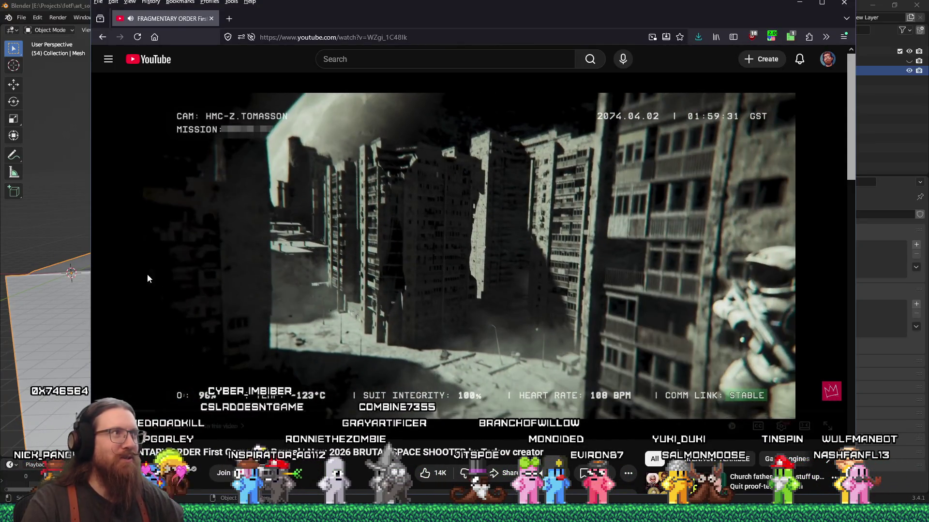
pyautogui.click(229, 18)
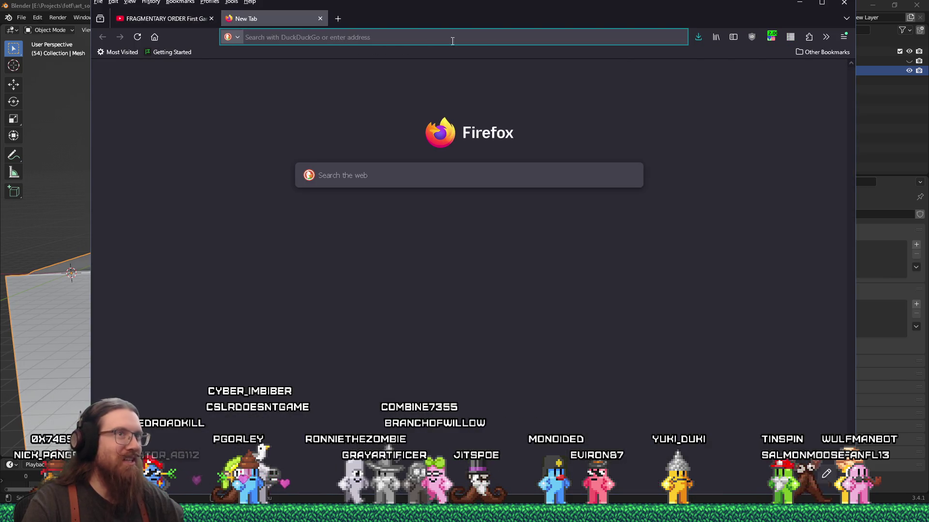
# - Turn off the automatic playback speed-up and search DuckDuckGo for 'a ghost's tale'
pyautogui.click(769, 39)
pyautogui.click(686, 66)
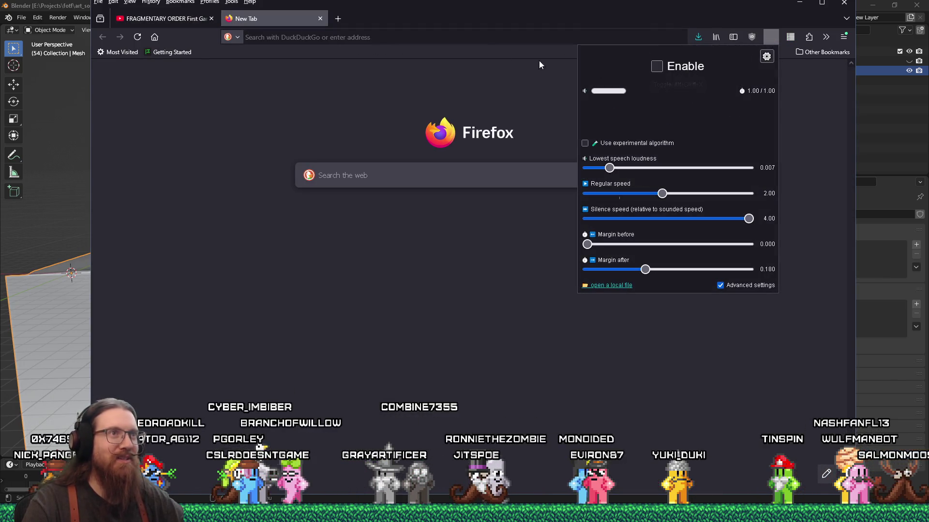
pyautogui.click(512, 34)
pyautogui.write('a gh')
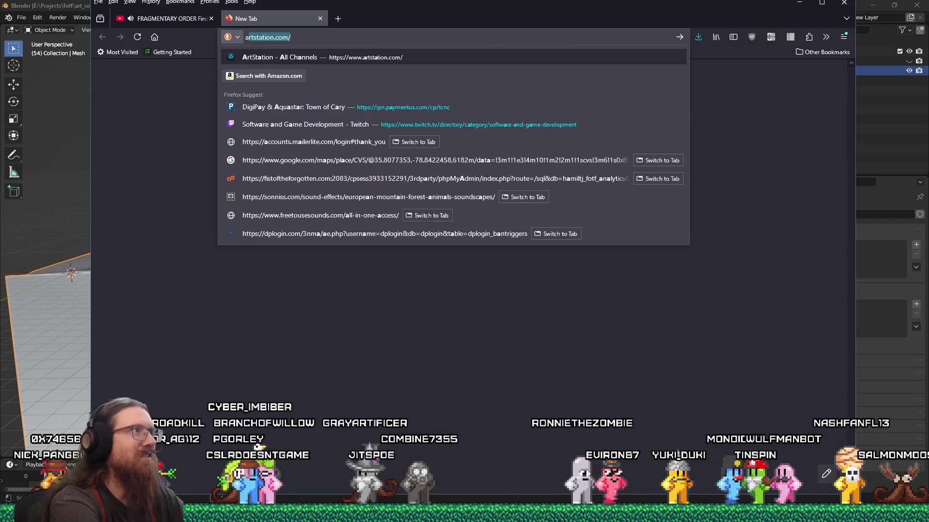
pyautogui.write("ost's tal")
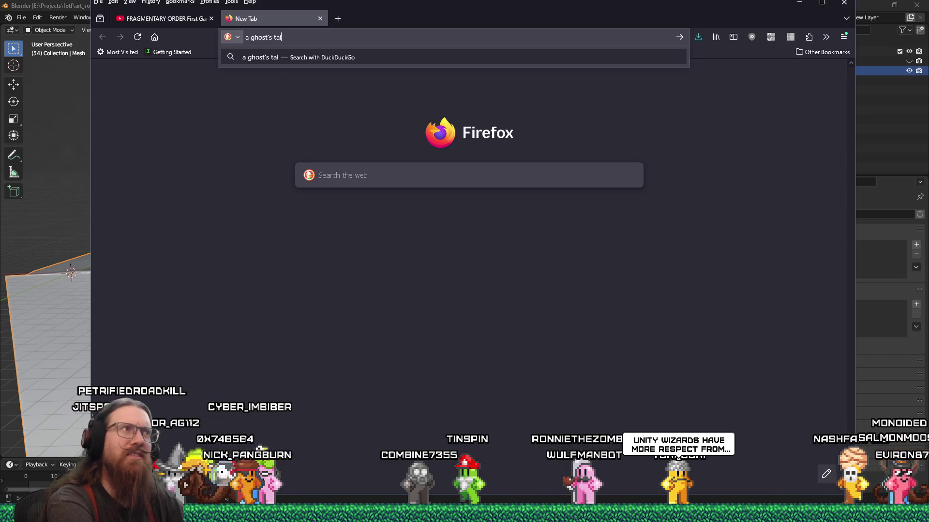
pyautogui.write('e')
pyautogui.press('Return')
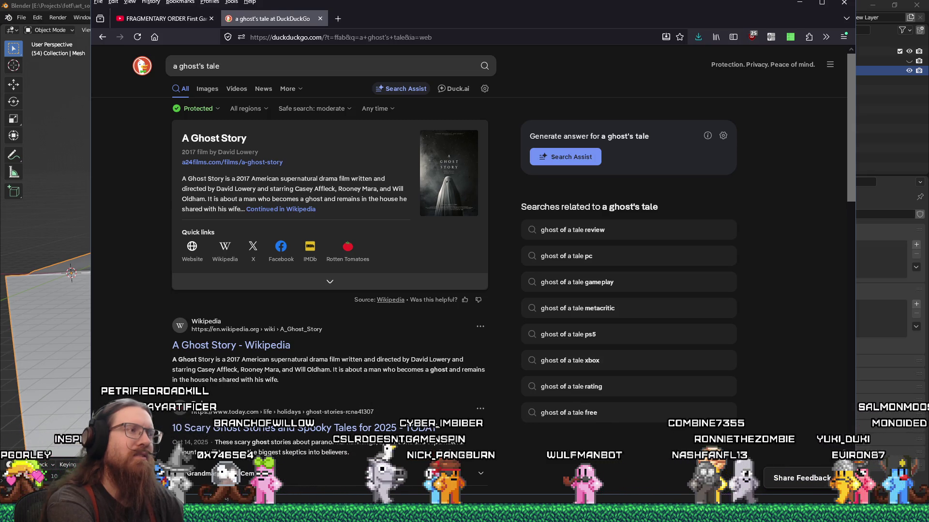
# - Change the search query to 'a tale unity' and run it
pyautogui.click(297, 68)
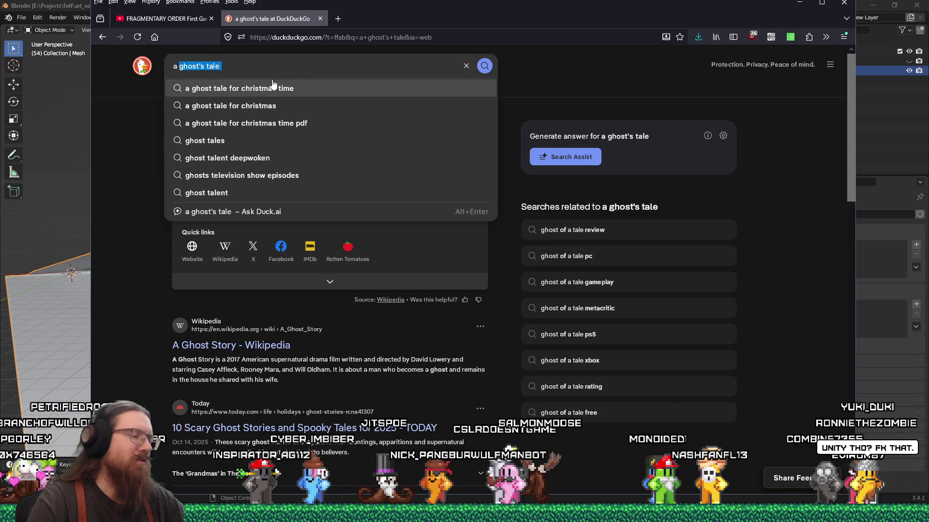
pyautogui.write('tale unity')
pyautogui.press('Return')
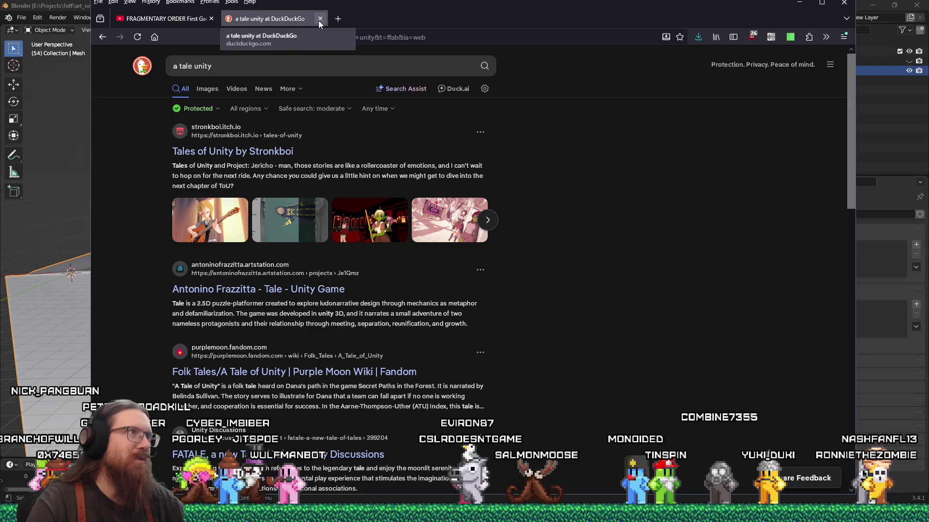
# - Go to the Steam store homepage at store.steampowered.com
pyautogui.click(285, 65)
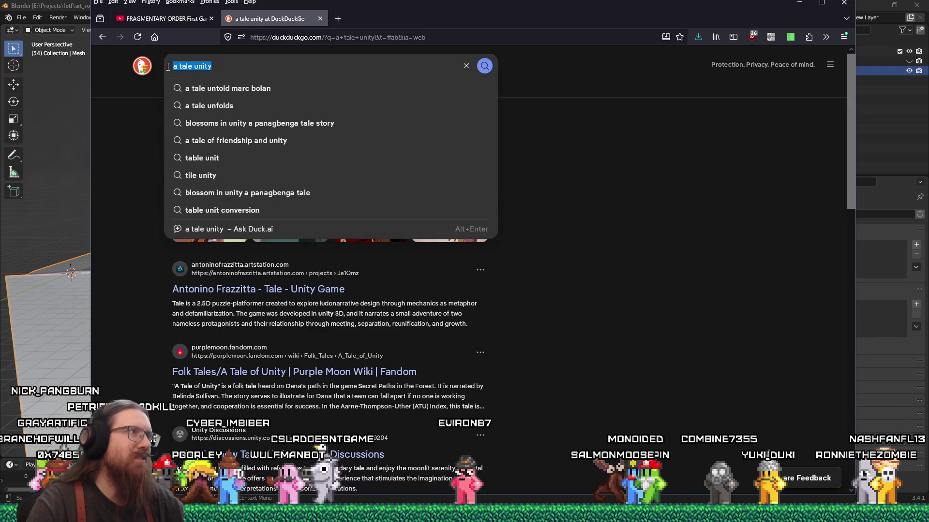
pyautogui.moveTo(211, 65); pyautogui.dragTo(179, 68)
pyautogui.hotkey('ctrl', 'l')
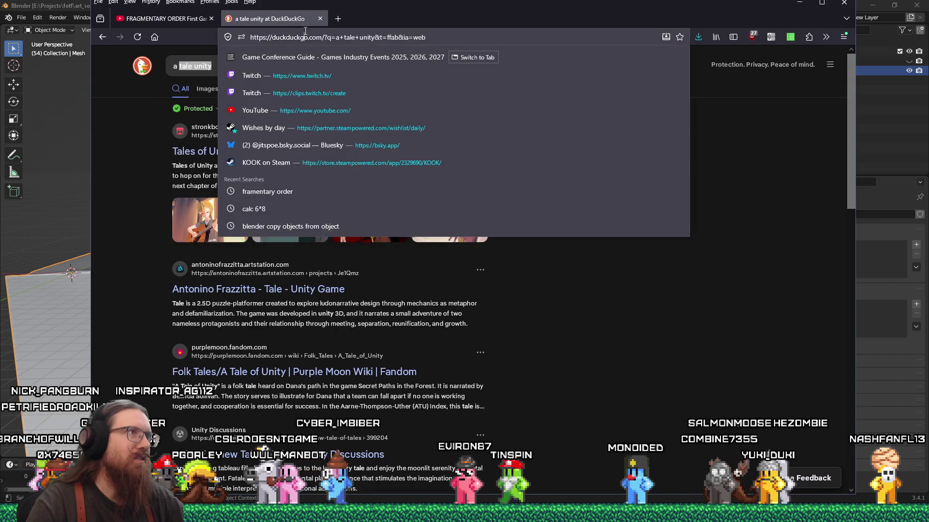
pyautogui.write('store.steampowered.com/')
pyautogui.press('Return')
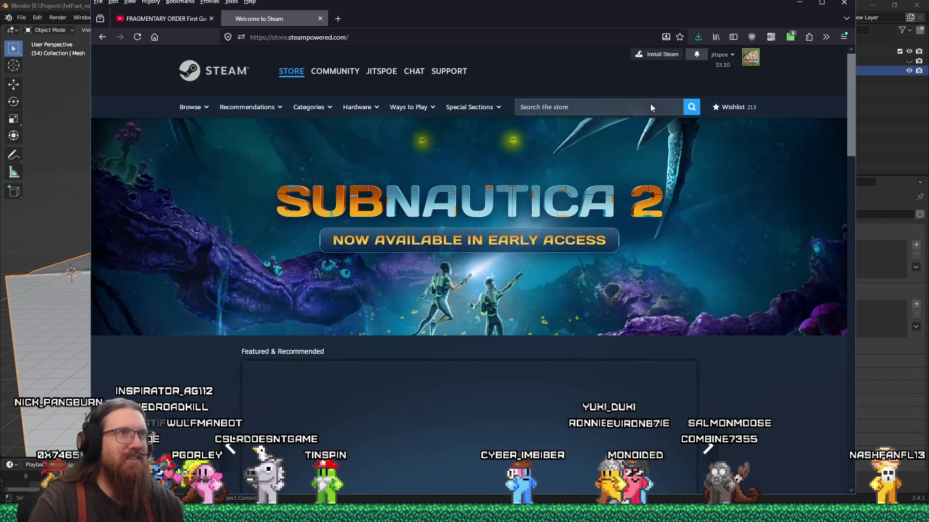
# - Search the Steam store for 'a ghost's ta' and open the Ghost of a Tale result
pyautogui.click(650, 106)
pyautogui.write("a ghost'")
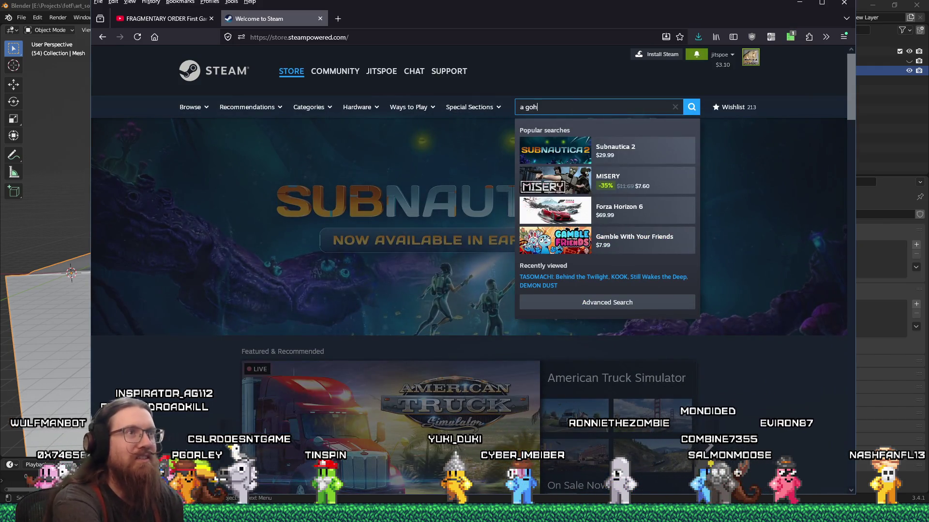
pyautogui.write('s t')
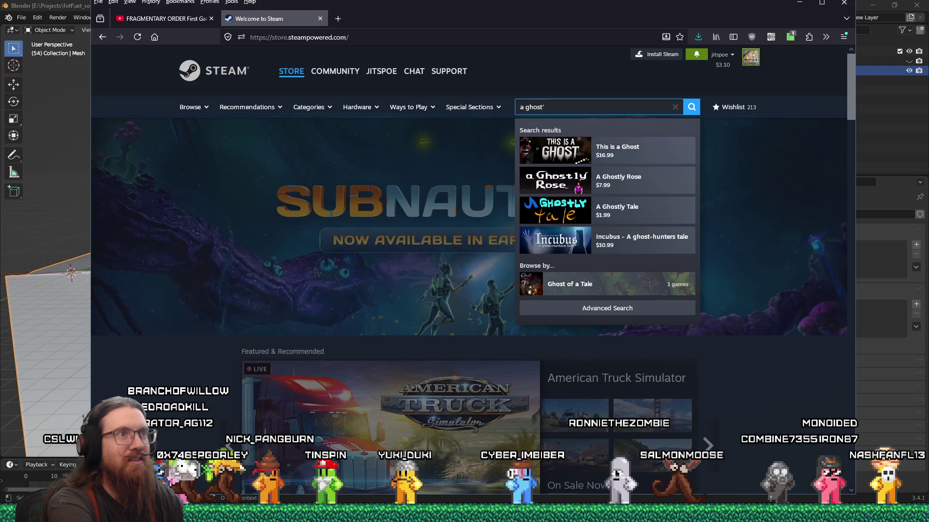
pyautogui.write('a')
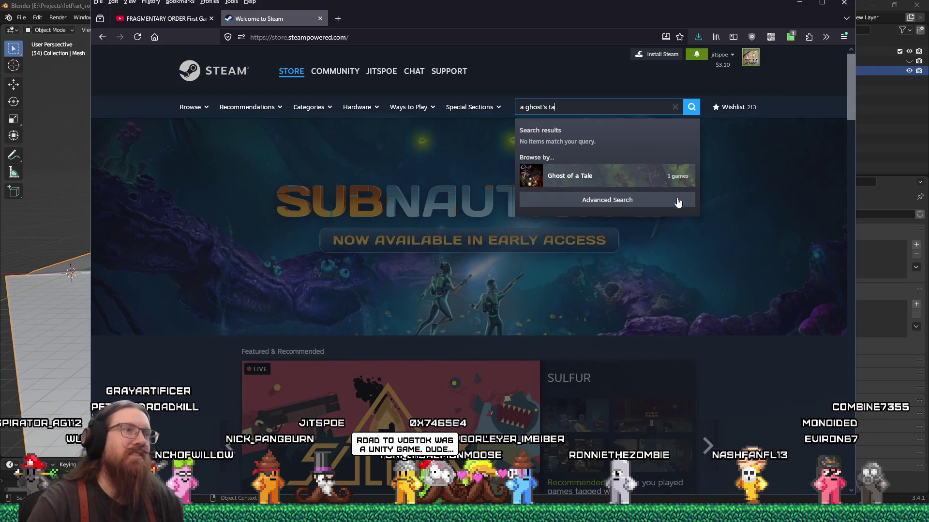
pyautogui.click(620, 180)
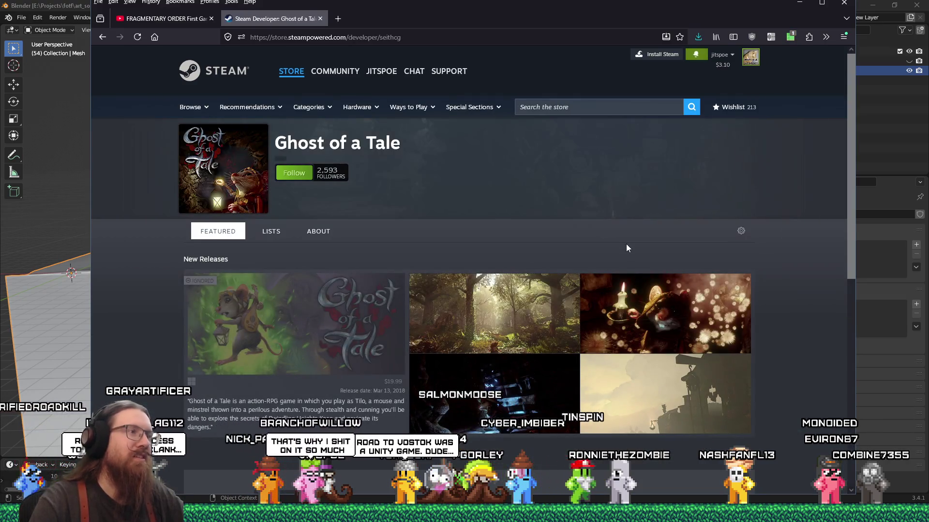
# - View Ghost of a Tale's store page and screenshots in the lightbox, then close the Steam tab
pyautogui.click(319, 327)
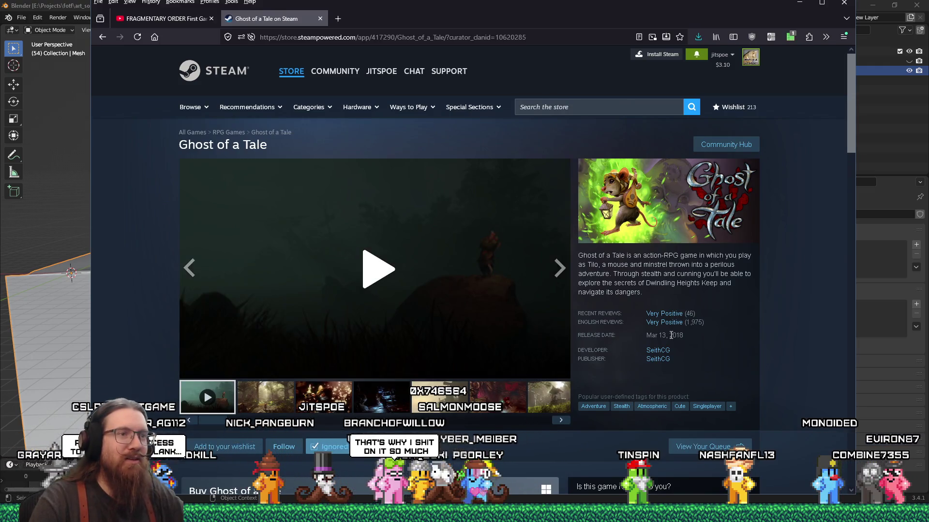
pyautogui.scroll(-4, 695, 338)
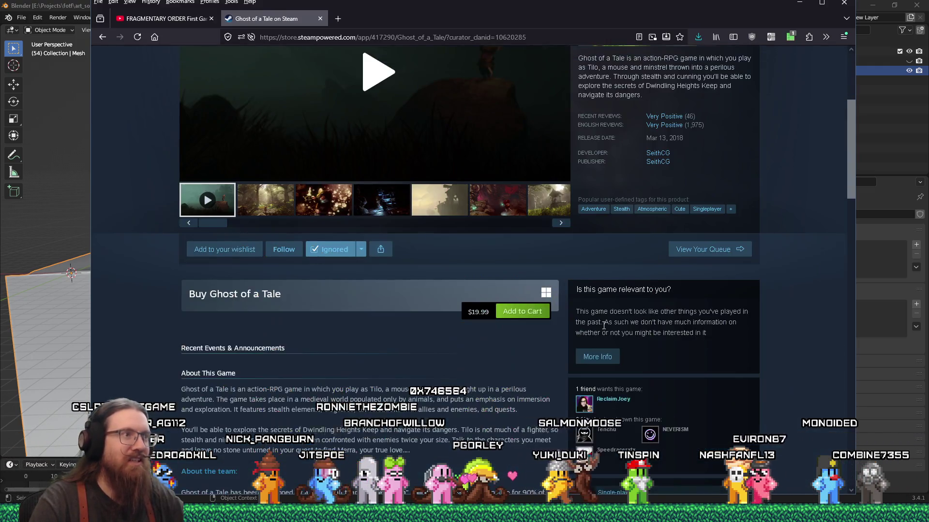
pyautogui.scroll(1, 487, 271)
pyautogui.click(501, 256)
pyautogui.click(425, 185)
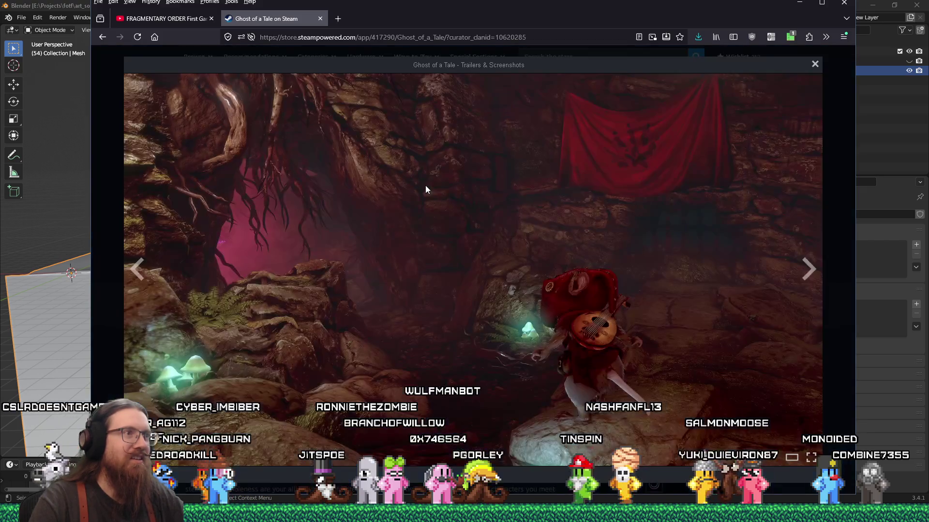
pyautogui.click(807, 280)
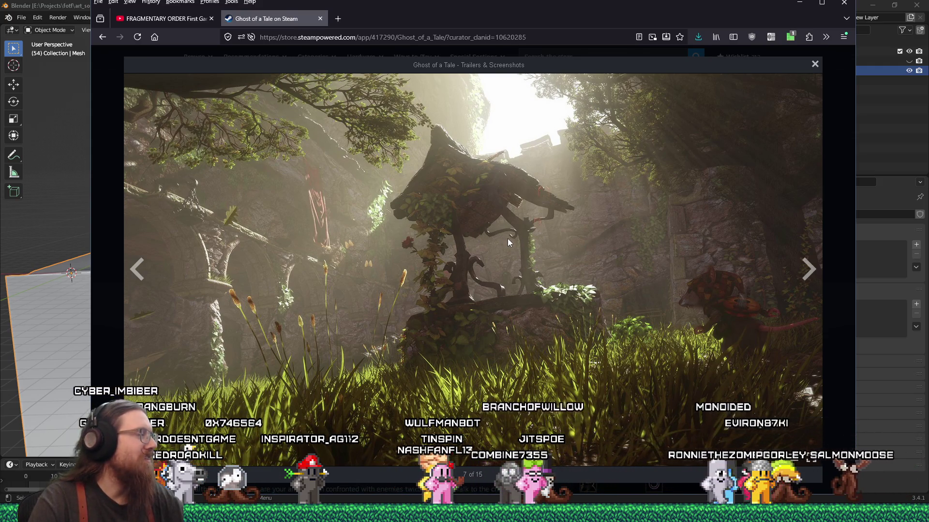
pyautogui.middleClick(282, 23)
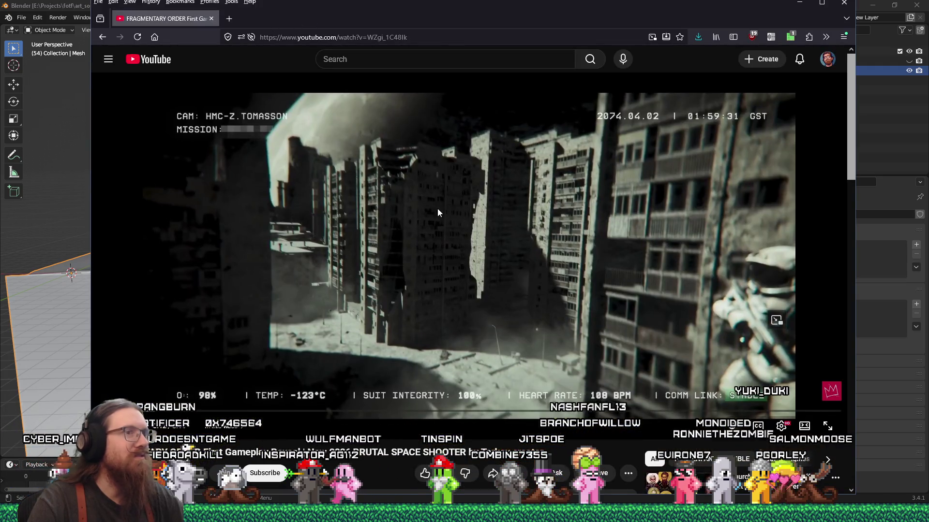
# - Check the browser extension popups, then watch the Fragmentary Order reveal to its end screen
pyautogui.click(791, 39)
pyautogui.click(770, 41)
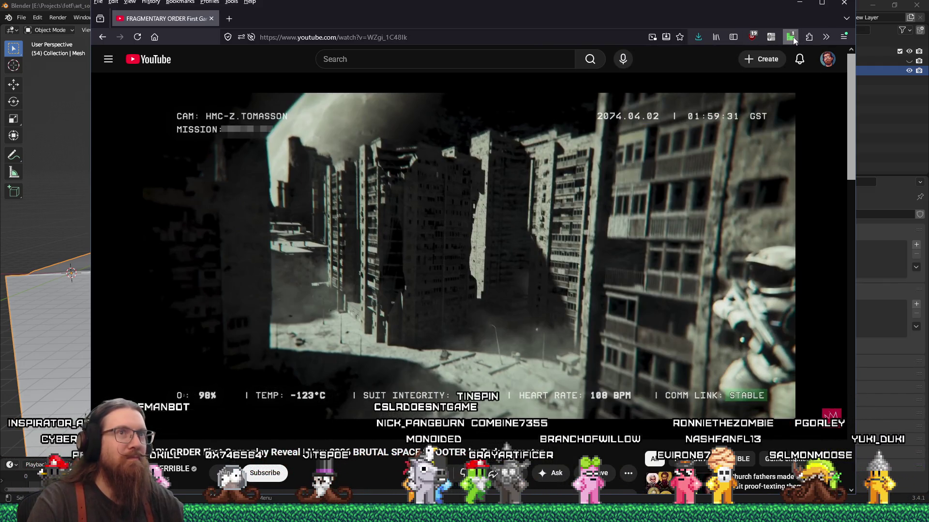
pyautogui.click(792, 37)
pyautogui.click(773, 36)
pyautogui.click(772, 36)
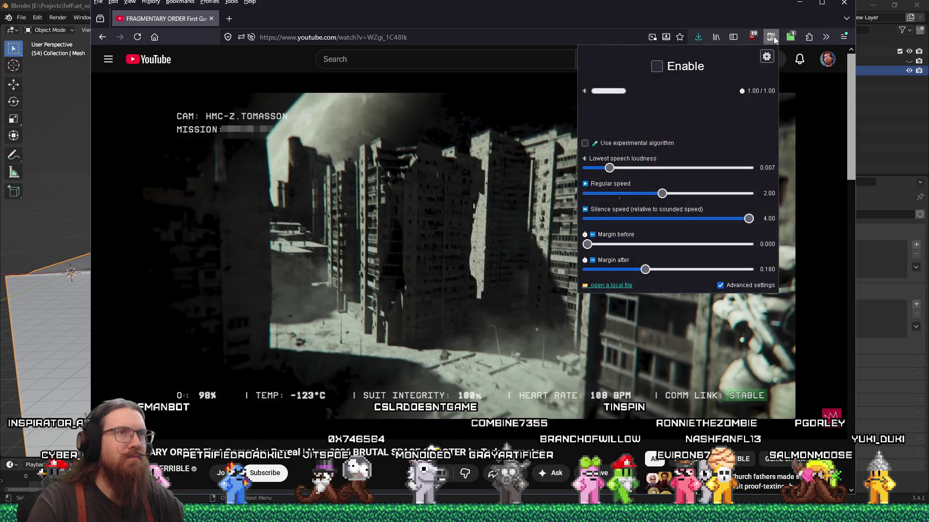
pyautogui.click(773, 37)
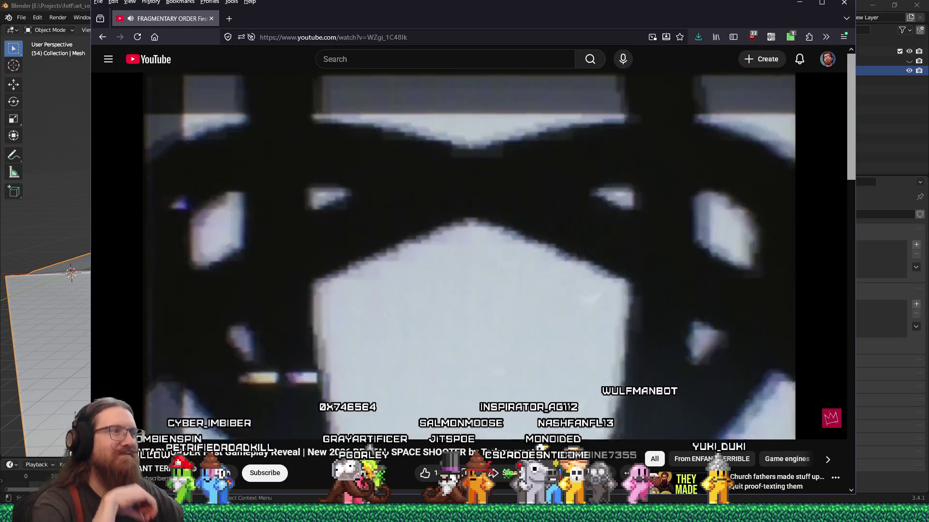
pyautogui.scroll(-2, 375, 459)
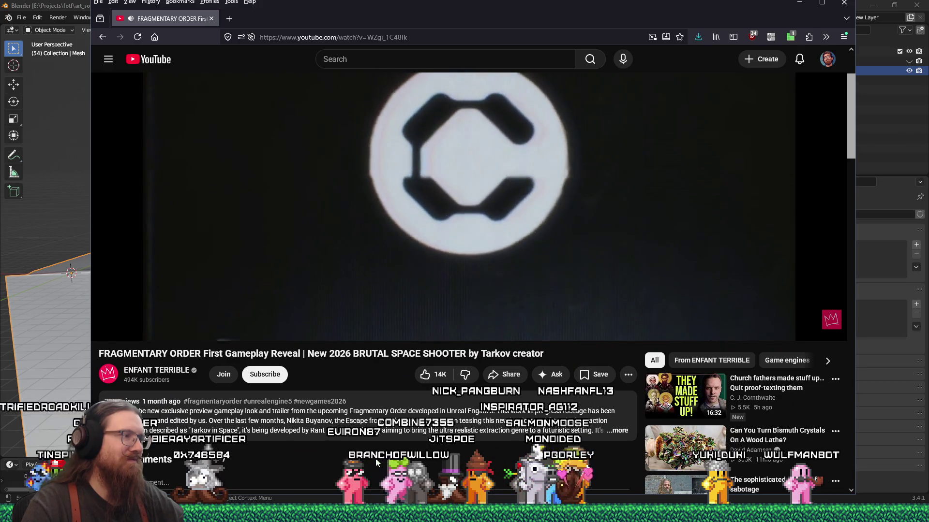
pyautogui.scroll(2, 377, 463)
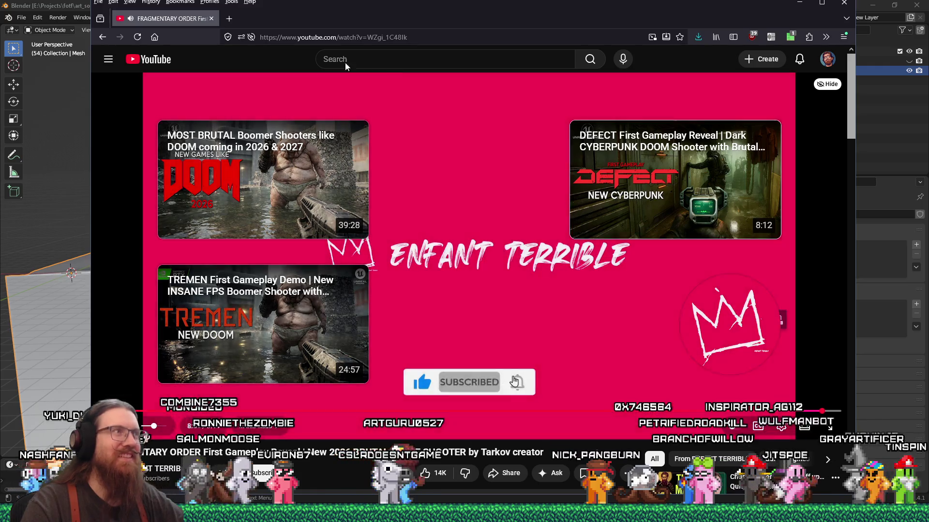
# - Back in Blender, put the terrain mesh in vertex Edit Mode with a Front Orthographic view, then switch to Godot
pyautogui.click(212, 18)
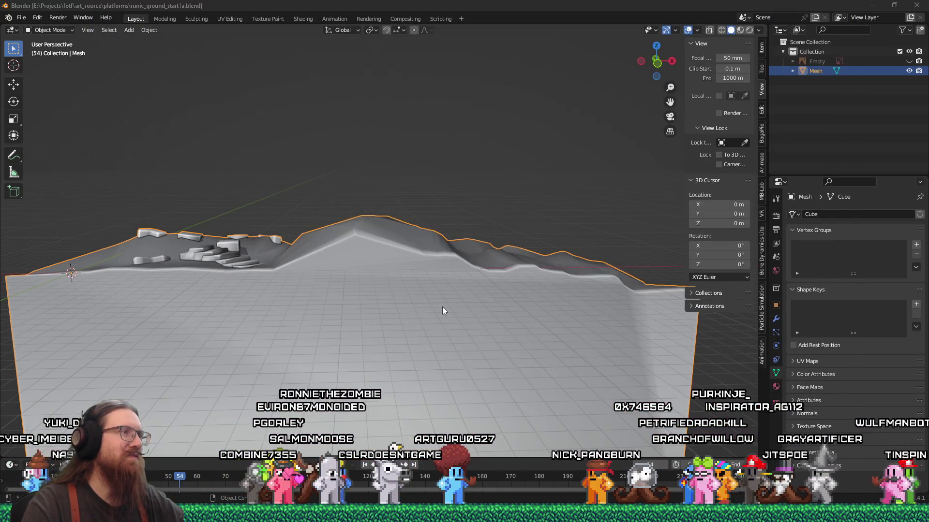
pyautogui.click(368, 230)
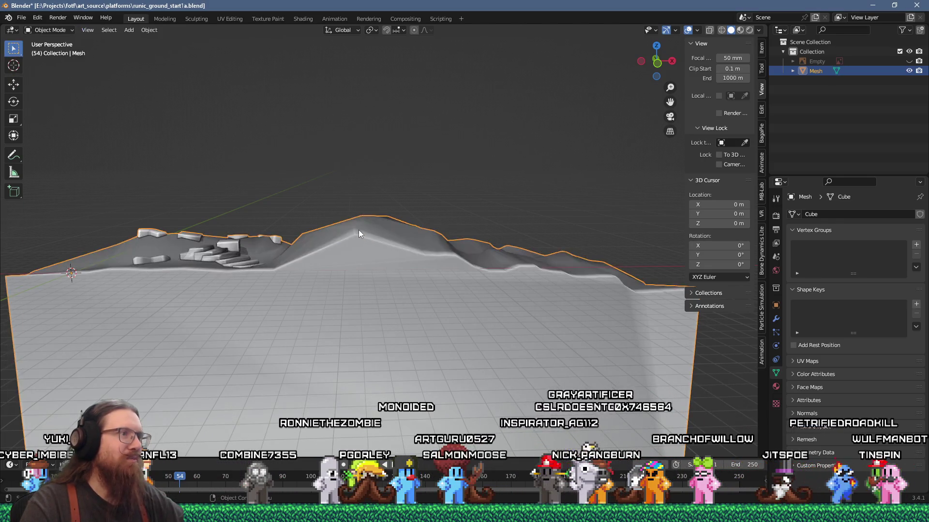
pyautogui.press('Tab')
pyautogui.hotkey('shift', 'space')
pyautogui.press('g')
pyautogui.press('KP_1')
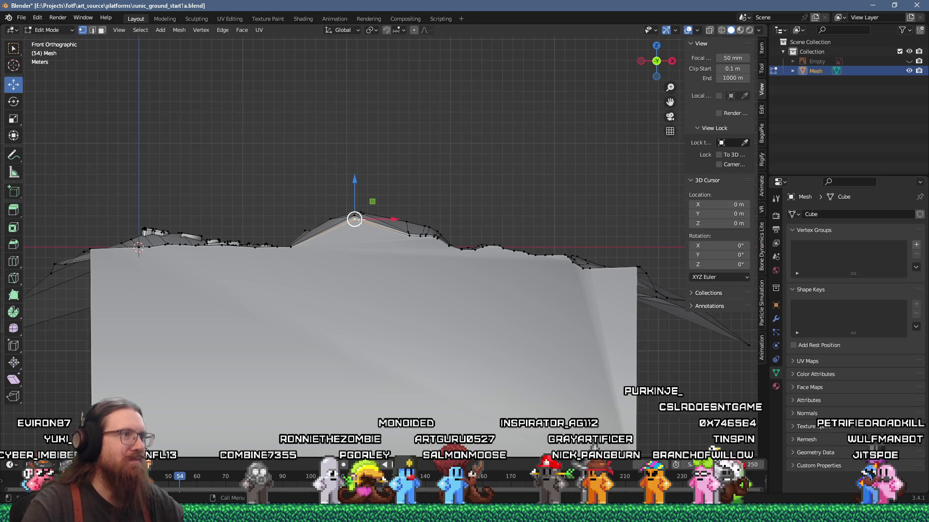
pyautogui.scroll(4, 335, 212)
pyautogui.hotkey('alt', 'Tab')
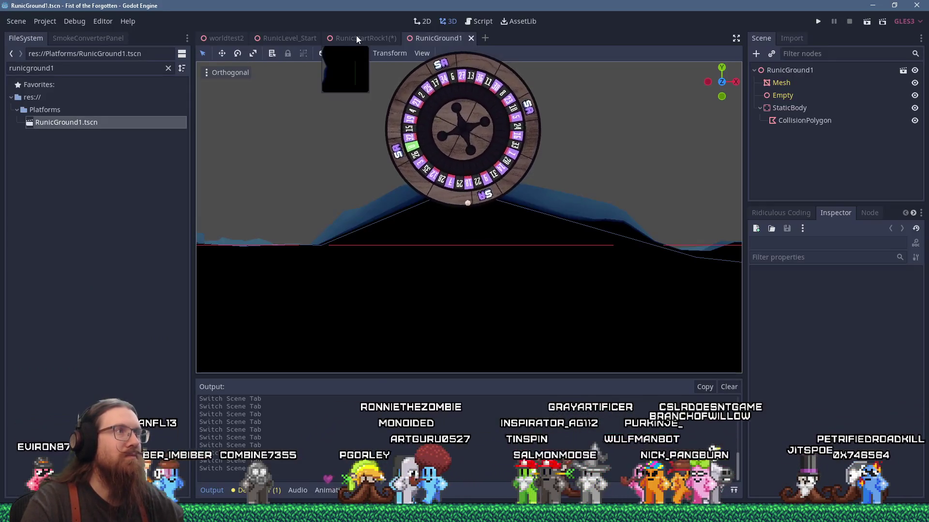
# - Open the RunicStartRock1 and RunicLevel_Start scenes, fly around RunicGround1, then return to Blender
pyautogui.click(358, 37)
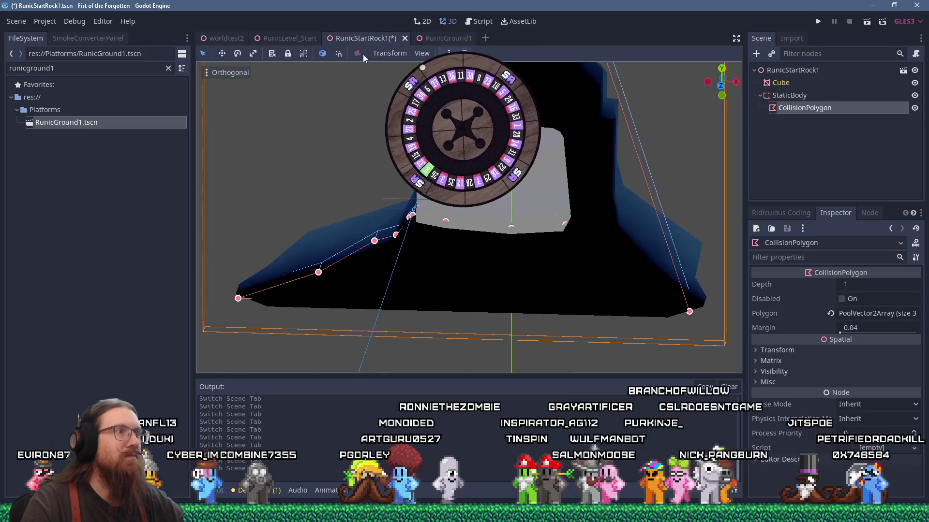
pyautogui.click(294, 38)
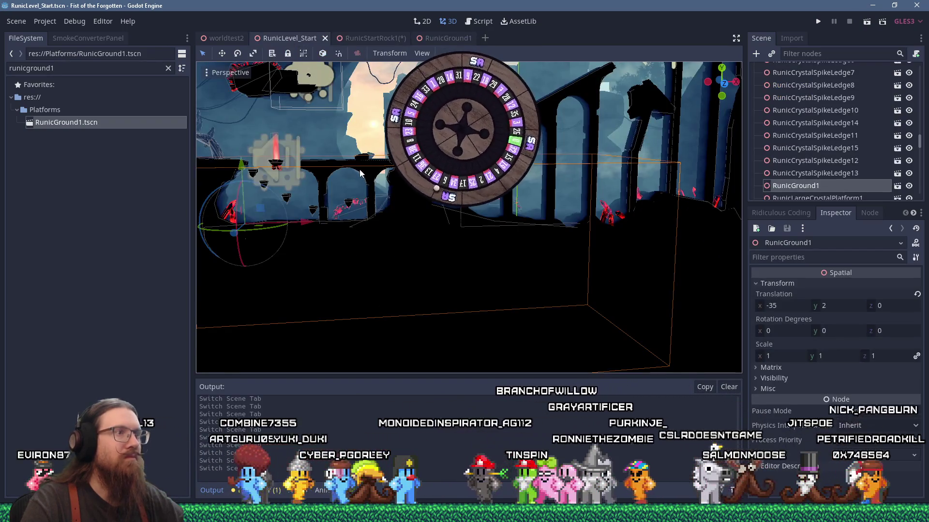
pyautogui.press('w')
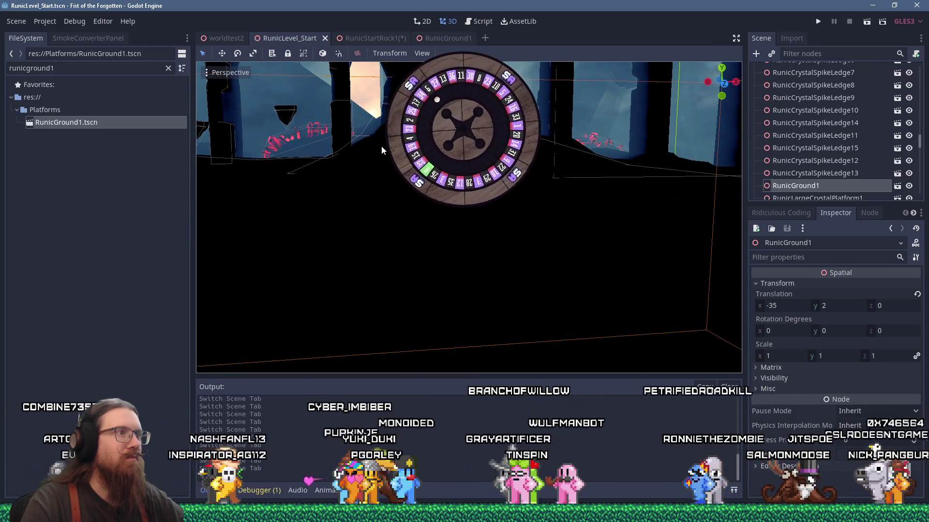
pyautogui.hotkey('alt', 'Tab')
# - Select the hilltop faces of the runic ground and push them down about 1.36 m
pyautogui.hscroll(-2, 314, 213)
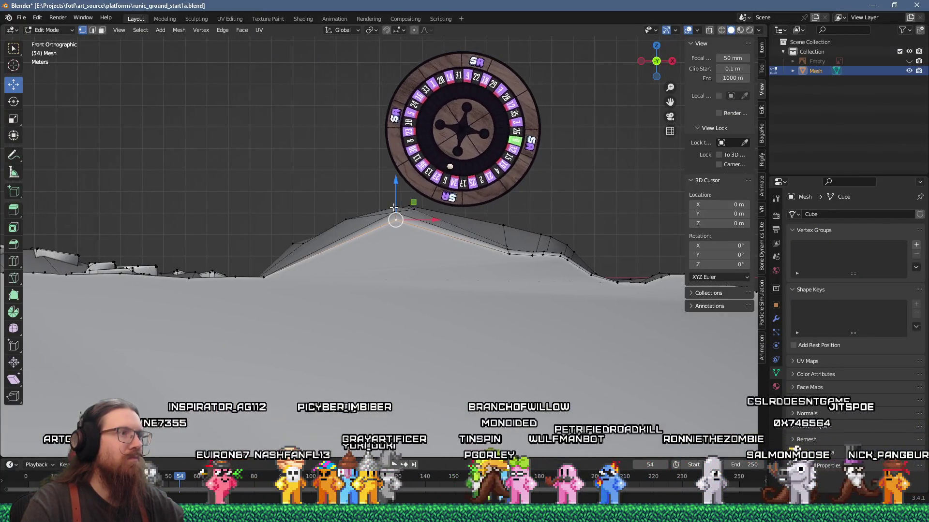
pyautogui.moveTo(274, 163); pyautogui.dragTo(412, 228)
pyautogui.moveTo(375, 188)
pyautogui.mouseDown()
pyautogui.moveTo(396, 216)
pyautogui.moveTo(386, 242)
pyautogui.mouseUp()
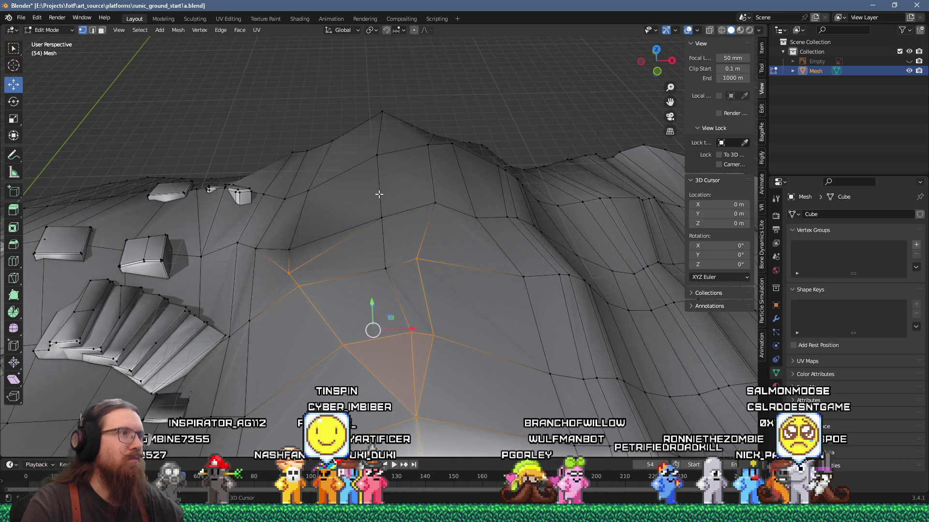
pyautogui.moveTo(358, 94)
pyautogui.mouseDown()
pyautogui.moveTo(425, 270)
pyautogui.moveTo(464, 284)
pyautogui.mouseUp()
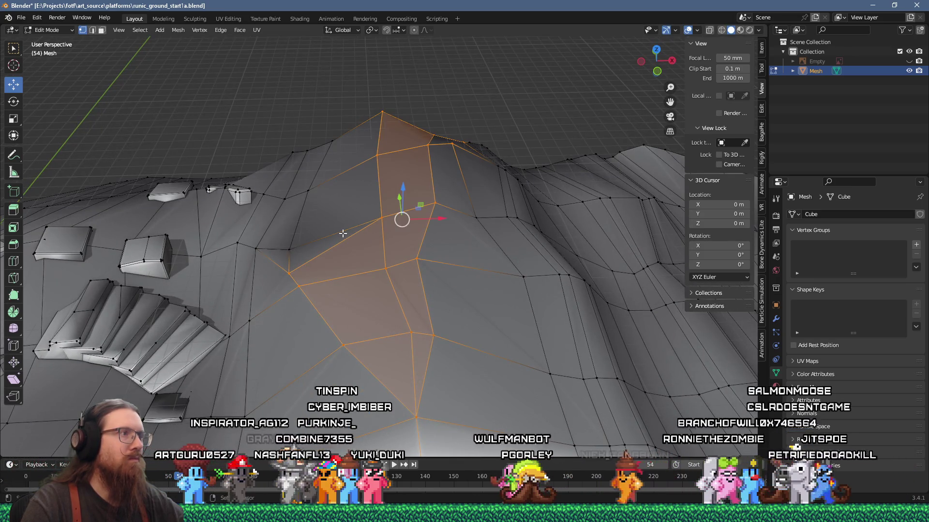
pyautogui.moveTo(342, 233)
pyautogui.mouseDown()
pyautogui.moveTo(348, 178)
pyautogui.moveTo(357, 191)
pyautogui.mouseUp()
pyautogui.moveTo(400, 226); pyautogui.dragTo(403, 236)
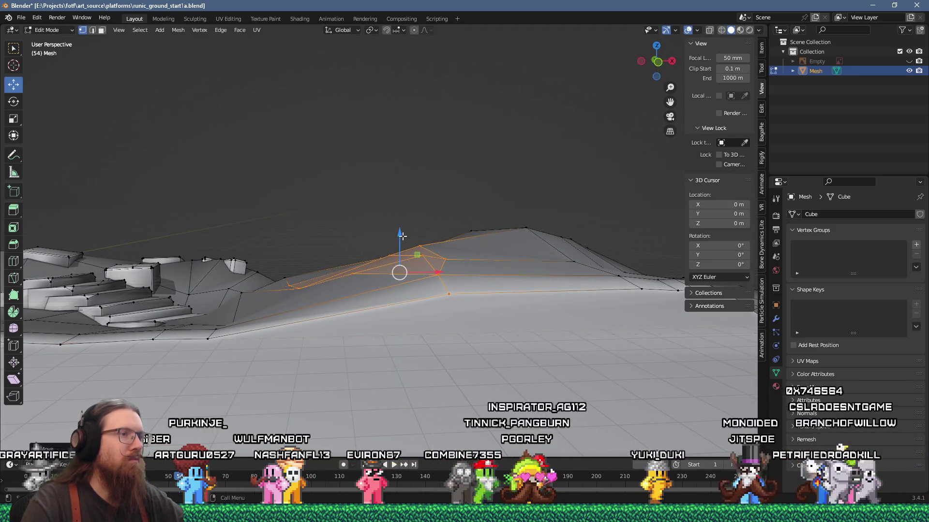
# - Check the lowered terrain and the arches in the Godot level view, then return to Blender
pyautogui.hotkey('alt', 'Tab')
pyautogui.scroll(-5, 402, 231)
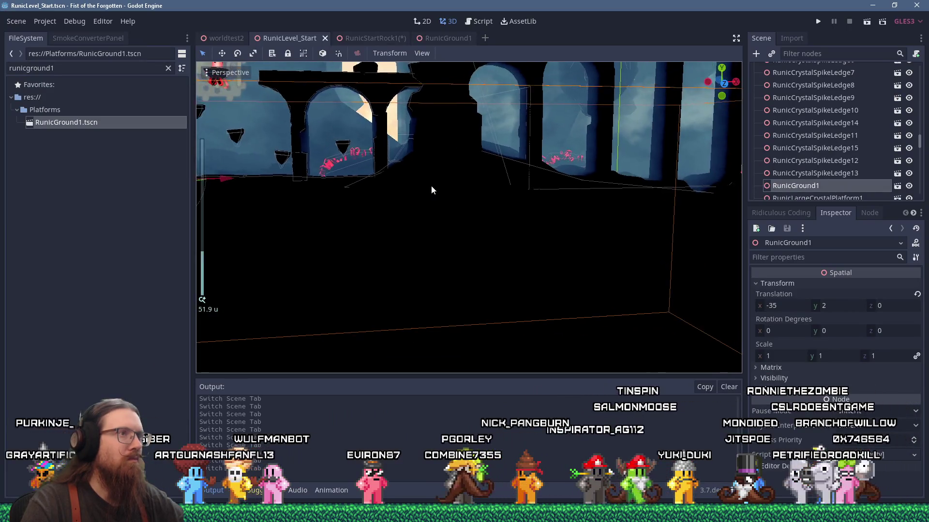
pyautogui.moveTo(412, 192)
pyautogui.mouseDown()
pyautogui.moveTo(430, 199)
pyautogui.moveTo(417, 193)
pyautogui.mouseUp()
pyautogui.hotkey('alt', 'Tab')
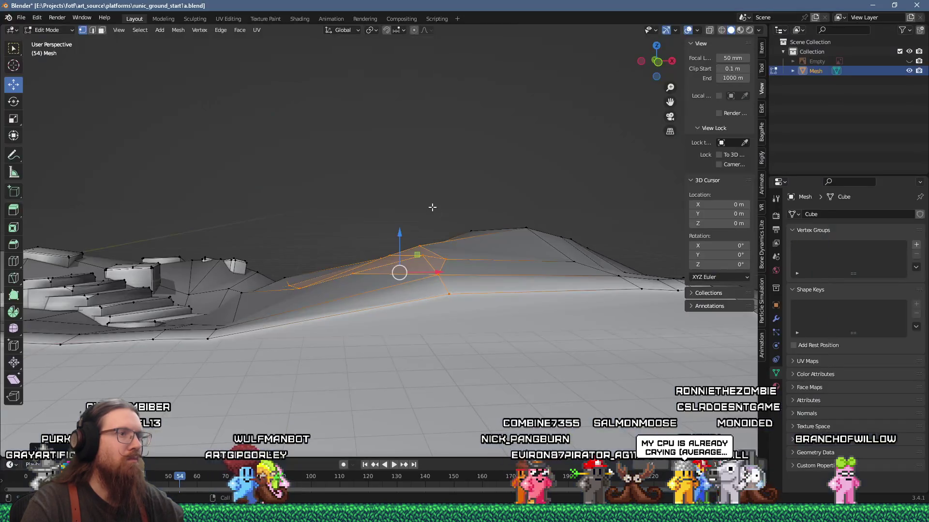
pyautogui.hotkey('alt', 'Tab')
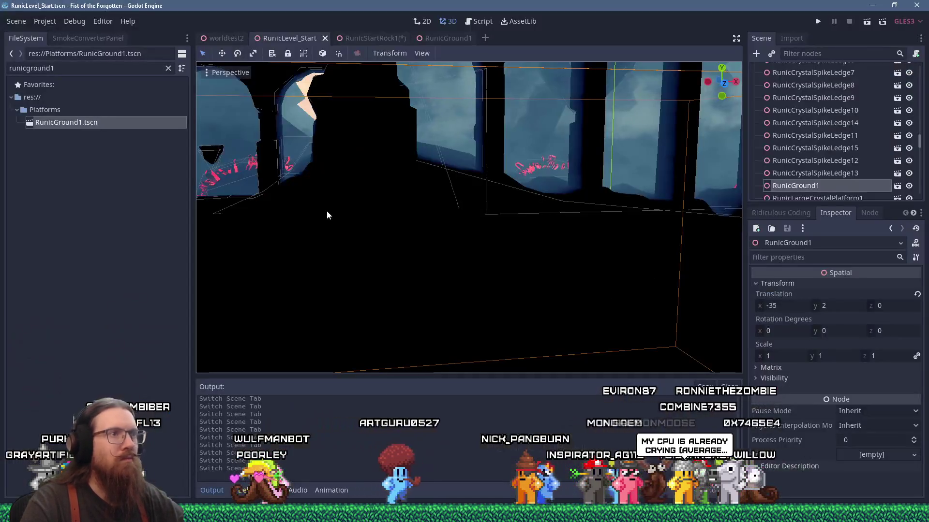
pyautogui.hotkey('alt', 'Tab')
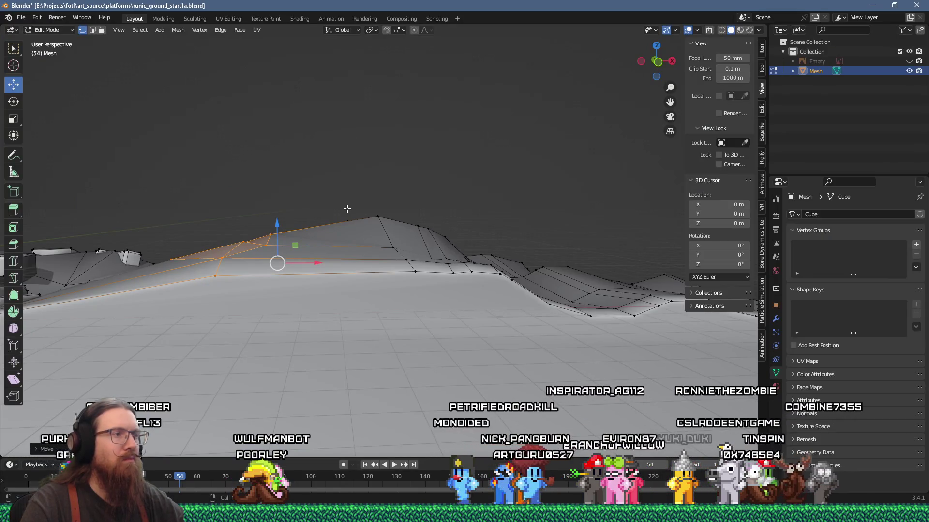
# - Lower the hilltop faces a bit more, select the peak vertex, and save runic_ground_start1a.blend
pyautogui.moveTo(278, 226)
pyautogui.mouseDown()
pyautogui.moveTo(327, 245)
pyautogui.moveTo(370, 210)
pyautogui.moveTo(370, 193)
pyautogui.moveTo(350, 206)
pyautogui.moveTo(451, 262)
pyautogui.moveTo(440, 256)
pyautogui.mouseUp()
pyautogui.click(352, 217)
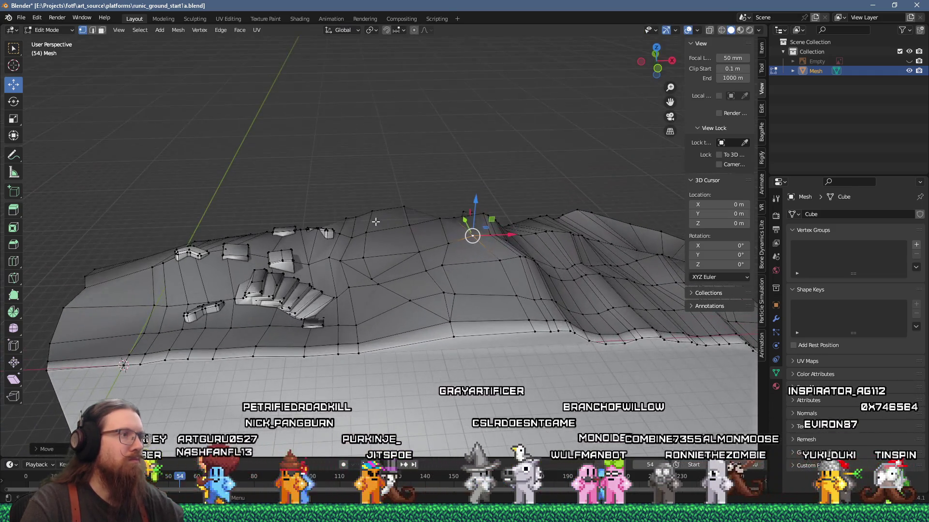
pyautogui.click(21, 17)
pyautogui.click(39, 81)
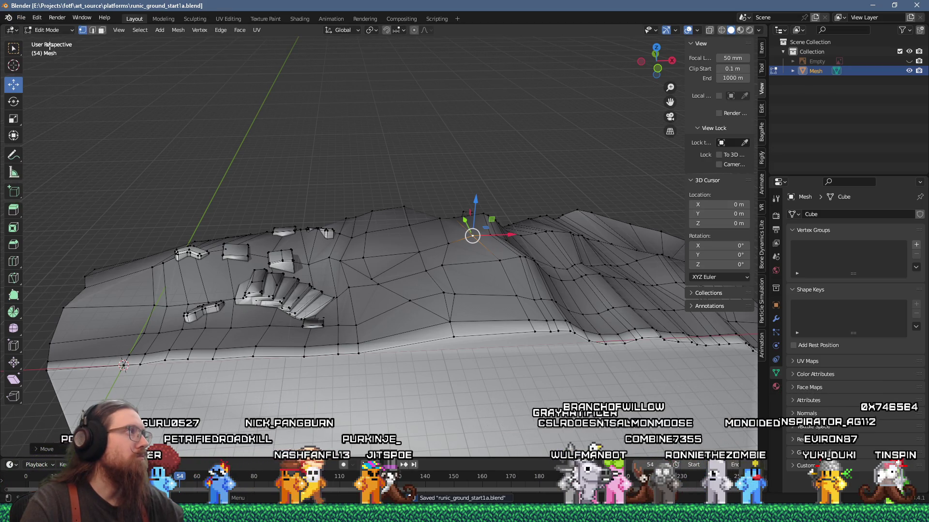
pyautogui.click(21, 18)
# - Start a glTF 2.0 export with modifiers applied and no UVs, normals or vertex colours
pyautogui.moveTo(51, 159)
pyautogui.click(149, 255)
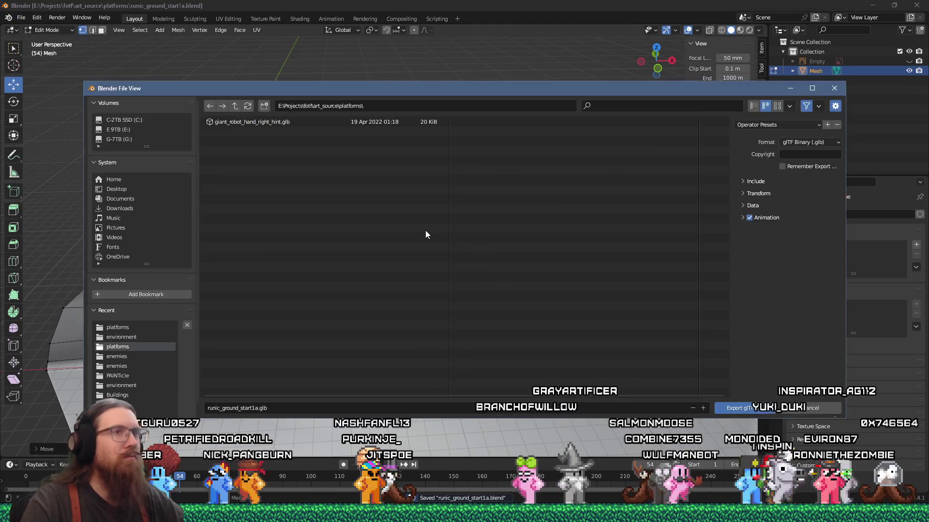
pyautogui.click(740, 206)
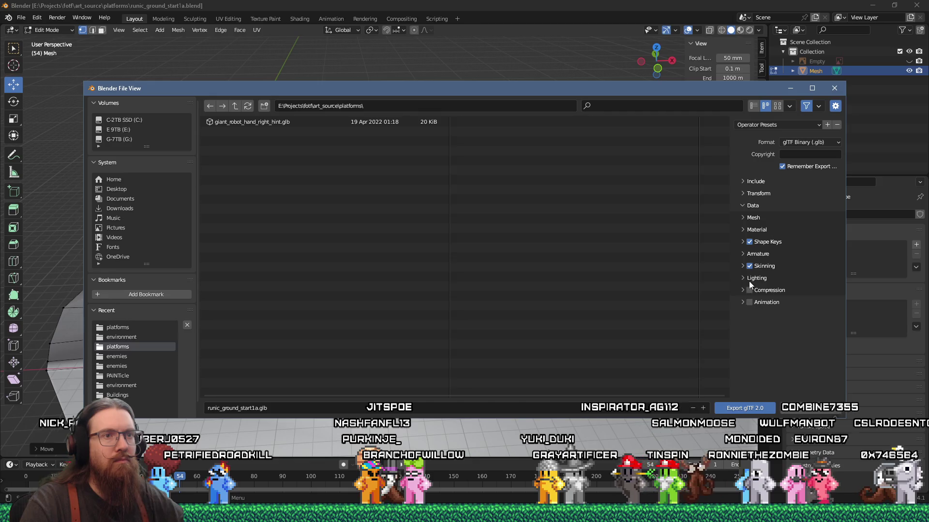
pyautogui.click(743, 230)
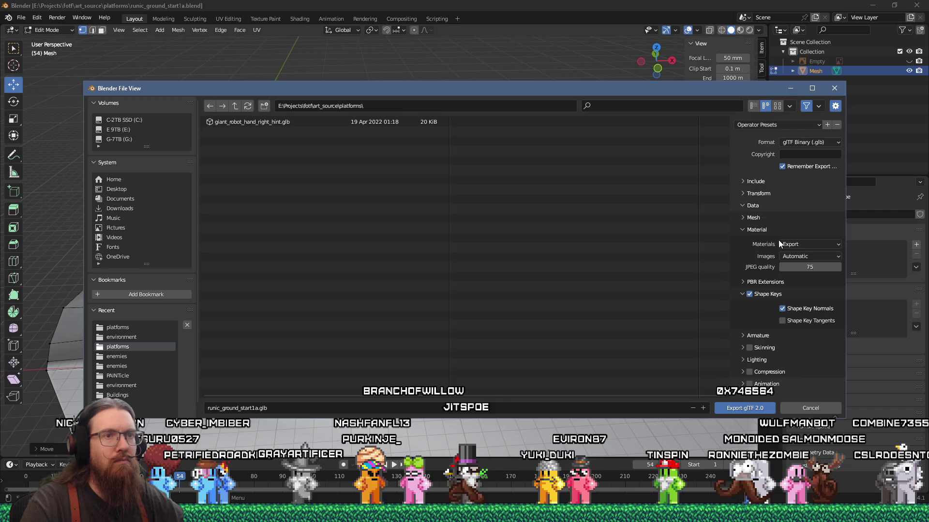
pyautogui.click(810, 244)
pyautogui.click(755, 218)
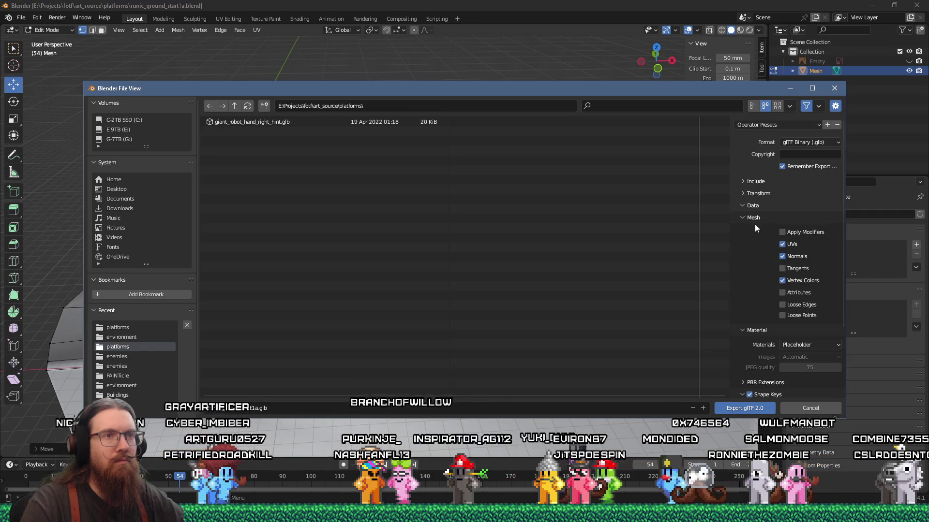
pyautogui.click(783, 256)
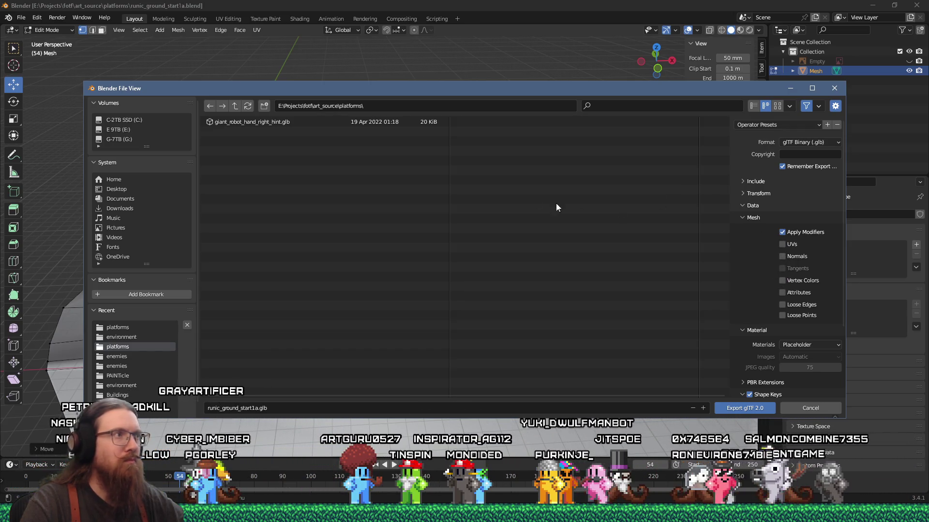
# - Export as runic_ground_start1.glb into the toimport platforms folder
pyautogui.click(314, 106)
pyautogui.click(319, 107)
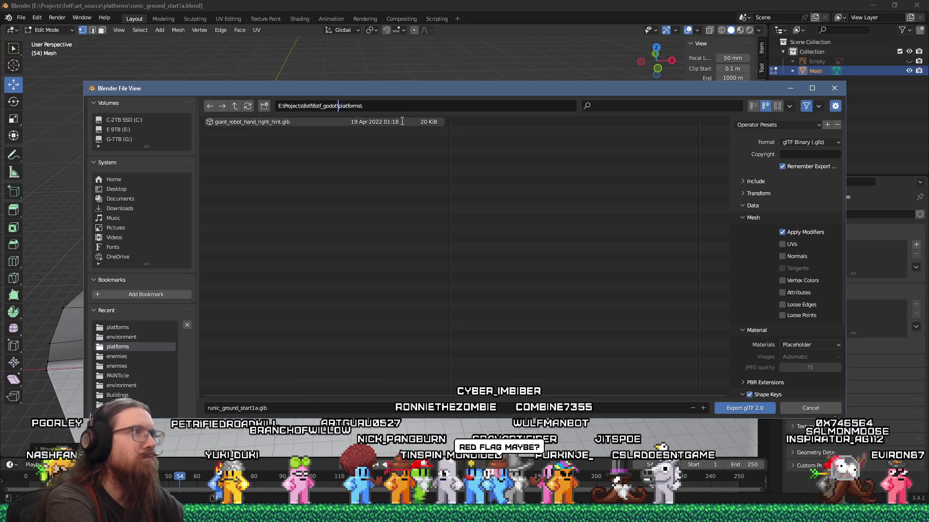
pyautogui.write('toimport\\')
pyautogui.press('Return')
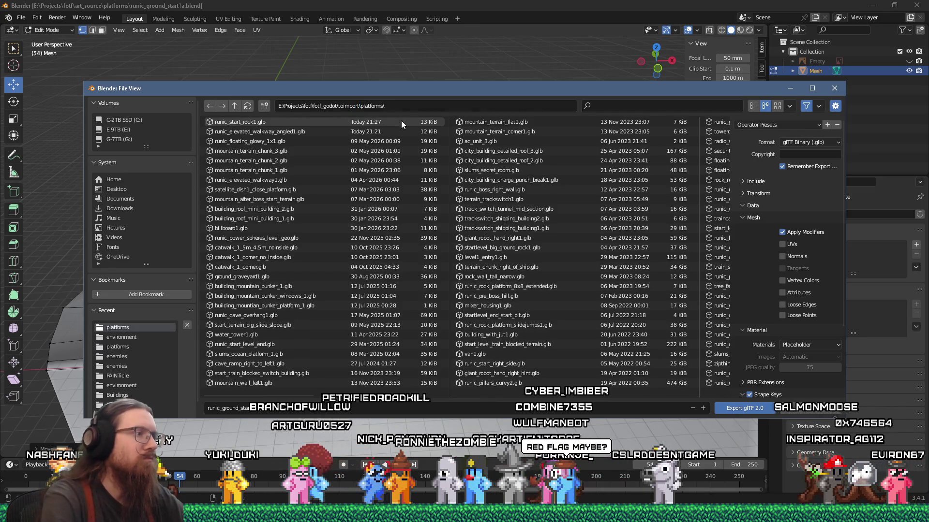
pyautogui.click(255, 407)
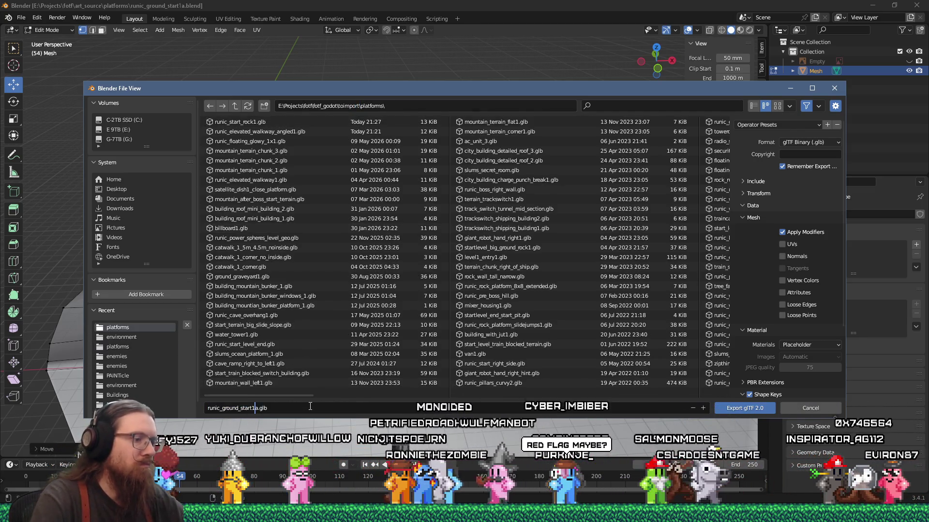
pyautogui.press('Return')
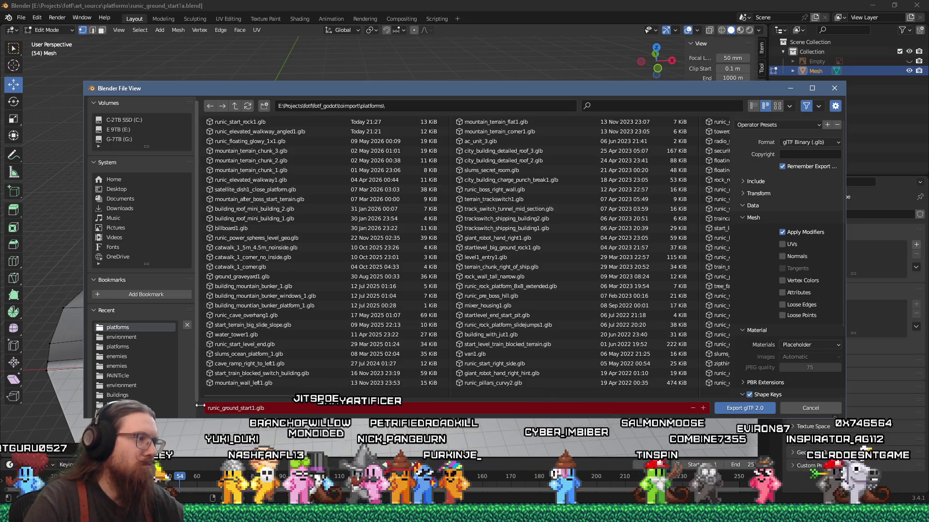
pyautogui.click(751, 410)
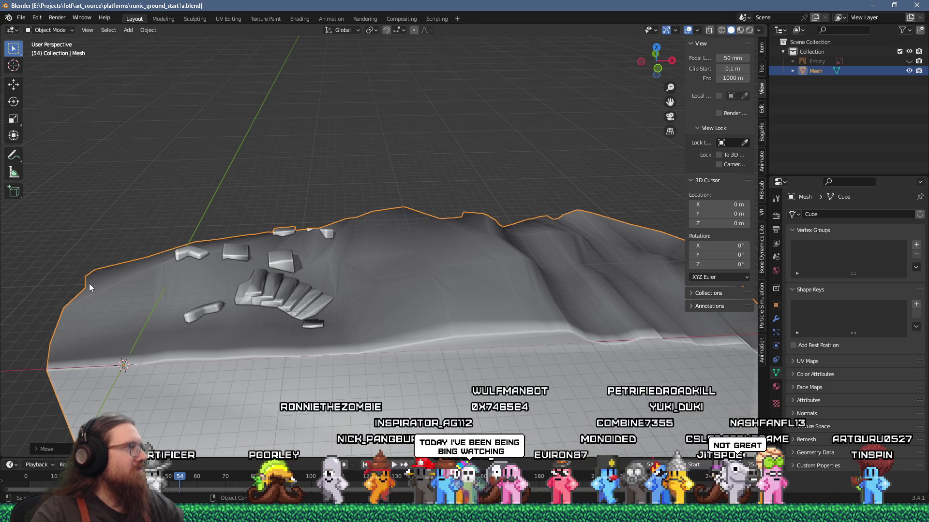
# - Lower selected ground-surface vertices in Edit Mode, checking the terrain from low and high views
pyautogui.moveTo(431, 314)
pyautogui.mouseDown()
pyautogui.moveTo(454, 286)
pyautogui.moveTo(445, 277)
pyautogui.moveTo(459, 284)
pyautogui.moveTo(435, 302)
pyautogui.moveTo(470, 301)
pyautogui.moveTo(397, 308)
pyautogui.moveTo(404, 319)
pyautogui.mouseUp()
pyautogui.press('Tab')
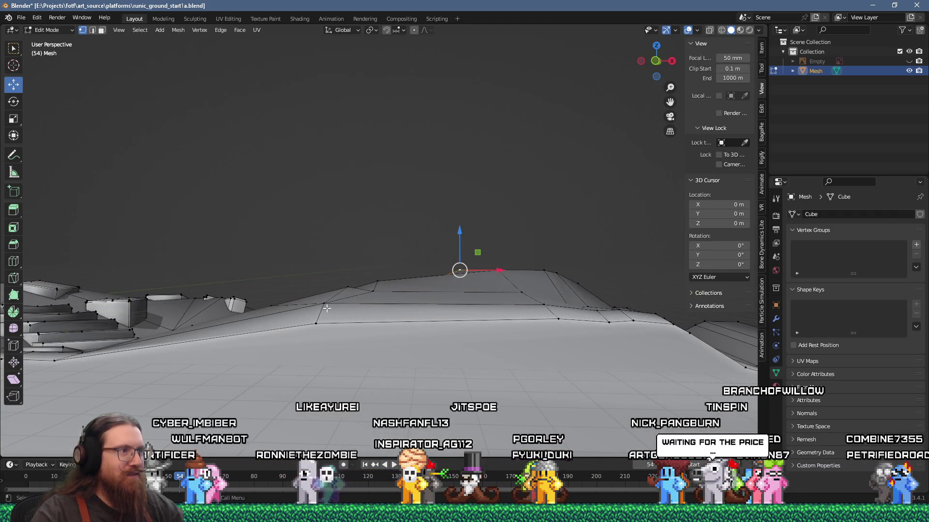
pyautogui.moveTo(427, 272); pyautogui.dragTo(423, 279)
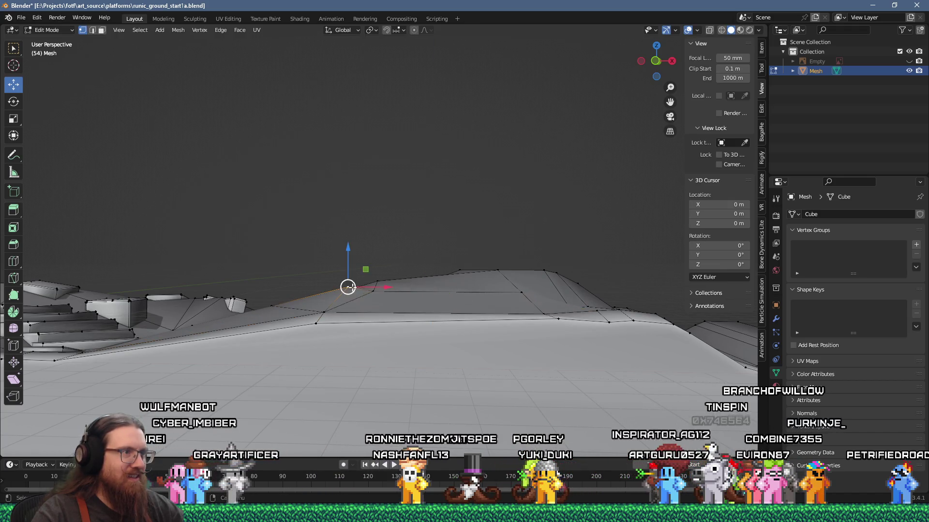
pyautogui.moveTo(413, 259)
pyautogui.mouseDown()
pyautogui.moveTo(412, 273)
pyautogui.moveTo(410, 264)
pyautogui.mouseUp()
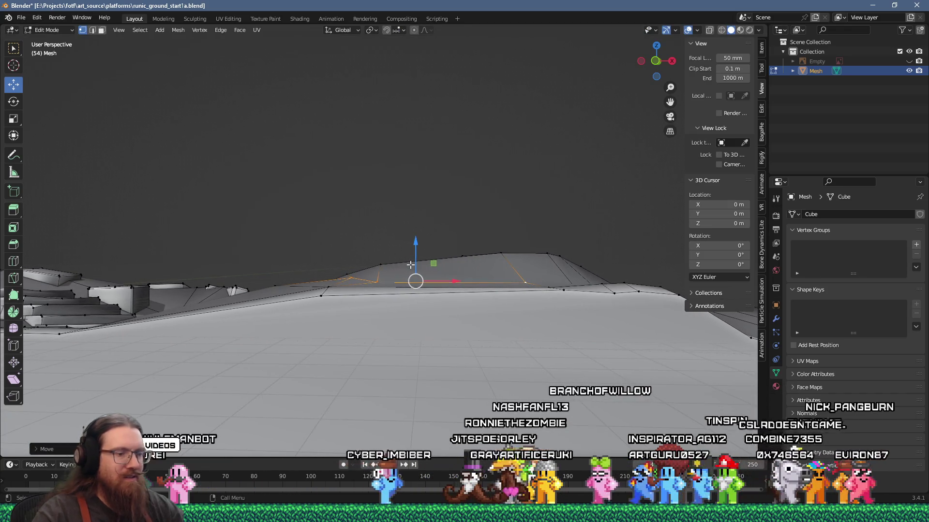
pyautogui.scroll(5, 410, 264)
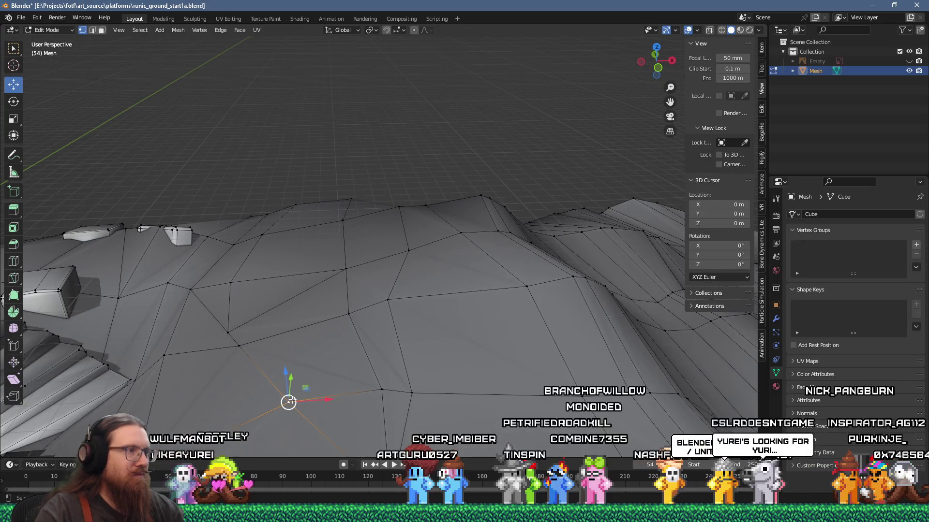
pyautogui.moveTo(347, 315)
pyautogui.mouseDown()
pyautogui.moveTo(389, 308)
pyautogui.moveTo(271, 402)
pyautogui.mouseUp()
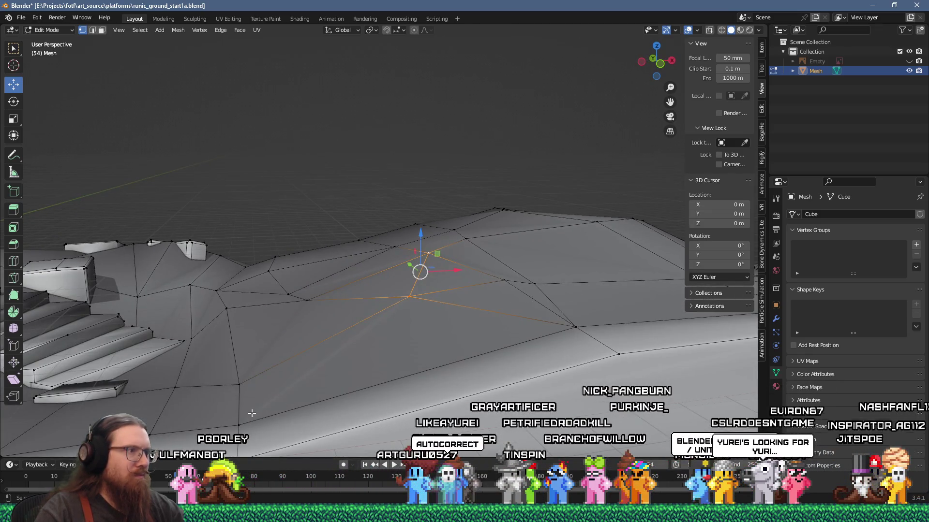
pyautogui.keyDown('shift'); pyautogui.click(409, 297); pyautogui.keyUp('shift')
pyautogui.moveTo(358, 319)
pyautogui.mouseDown()
pyautogui.moveTo(354, 305)
pyautogui.moveTo(345, 334)
pyautogui.mouseUp()
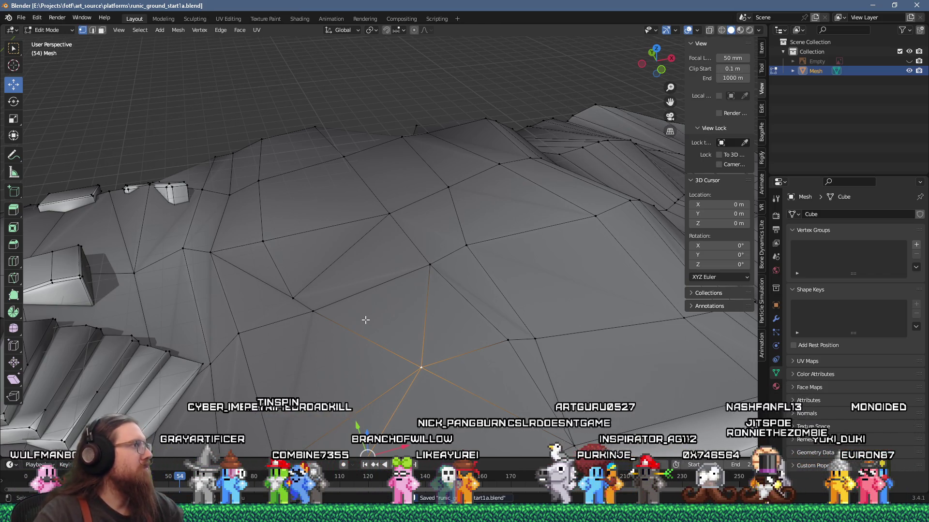
# - Export the runic ground mesh as a glTF 2.0 glb file
pyautogui.click(22, 18)
pyautogui.moveTo(85, 158)
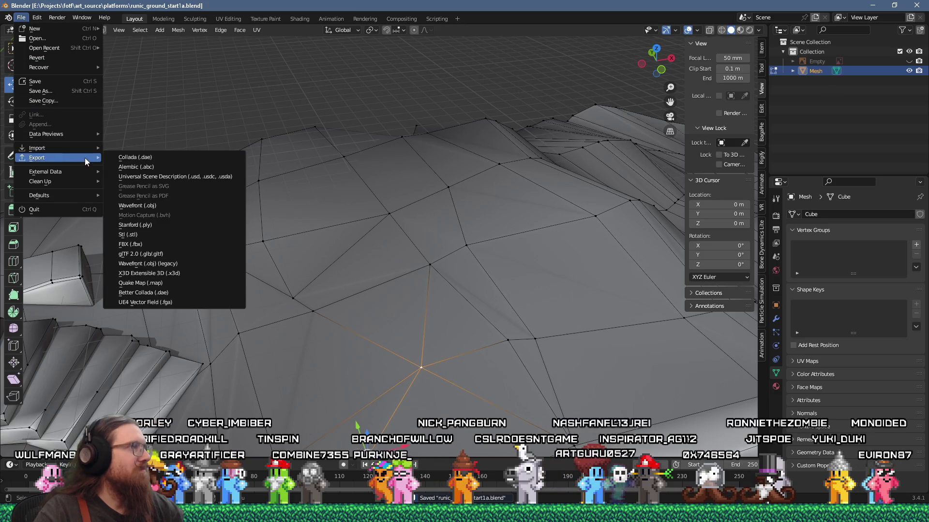
pyautogui.click(181, 254)
pyautogui.press('Return')
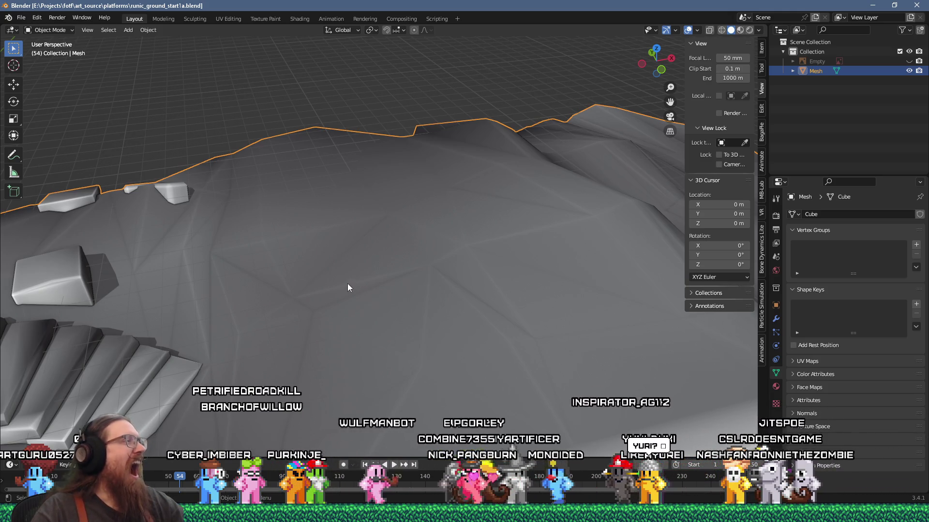
# - Save the blend file and switch over to the Godot editor
pyautogui.scroll(-5, 300, 193)
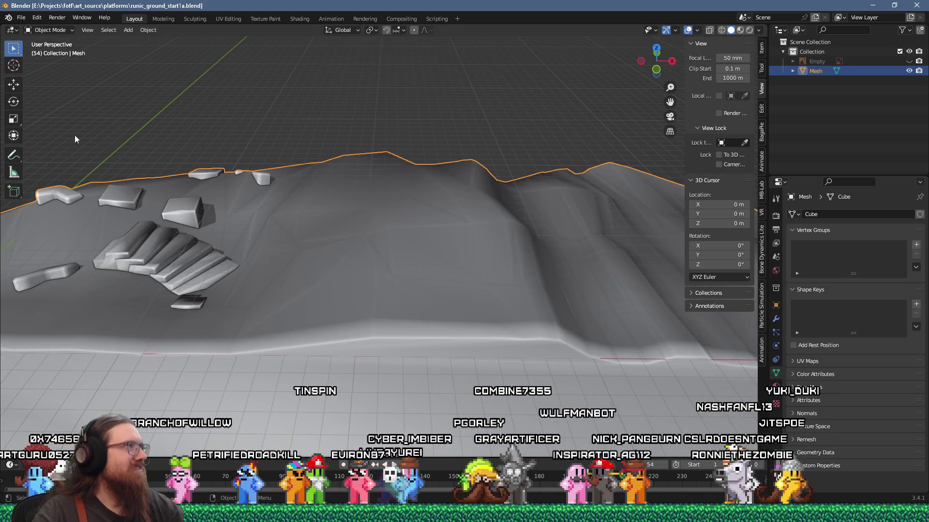
pyautogui.click(21, 17)
pyautogui.click(48, 85)
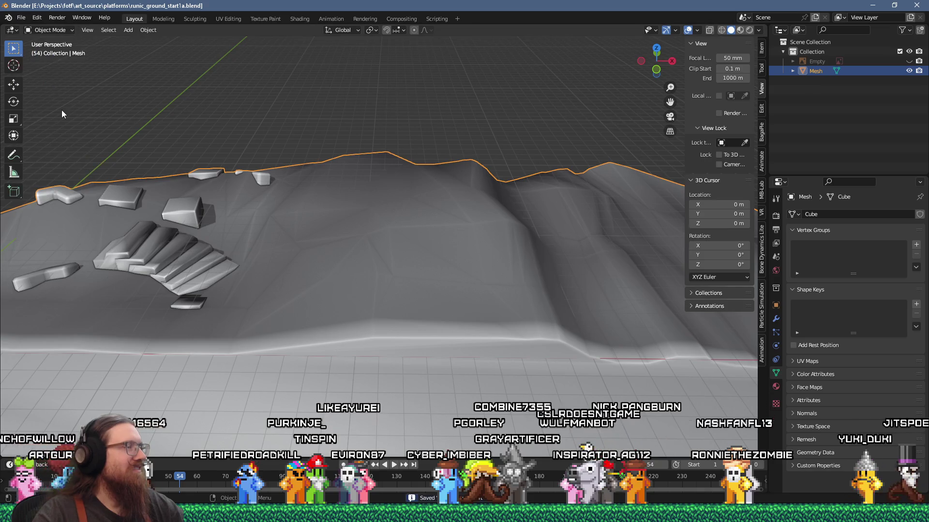
pyautogui.hotkey('alt', 'Tab')
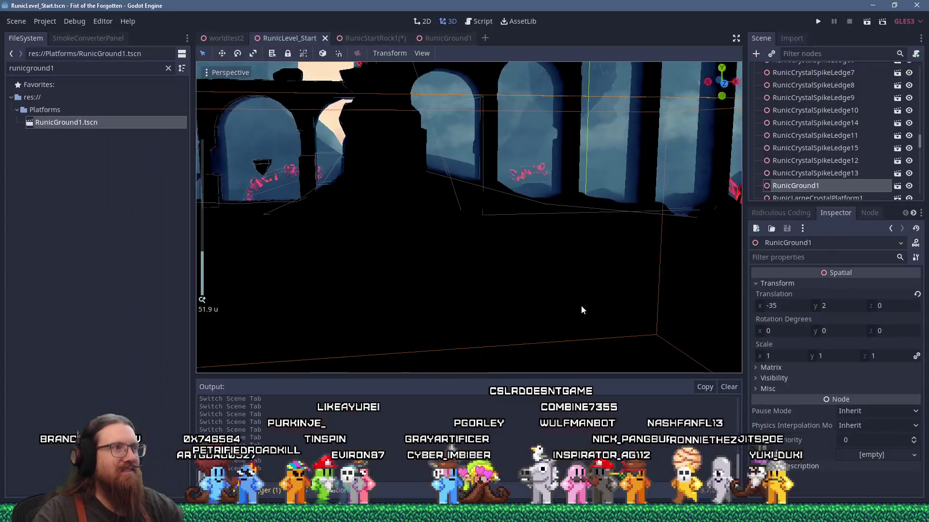
# - Open the RunicGround1 scene, closing the imported ground mesh scene opened by mistake
pyautogui.click(896, 187)
pyautogui.click(902, 70)
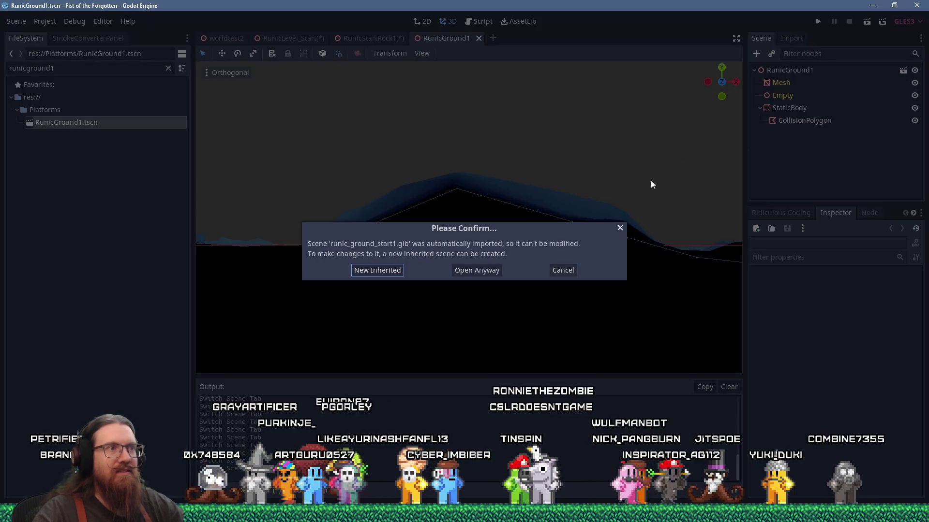
pyautogui.click(481, 267)
pyautogui.click(562, 39)
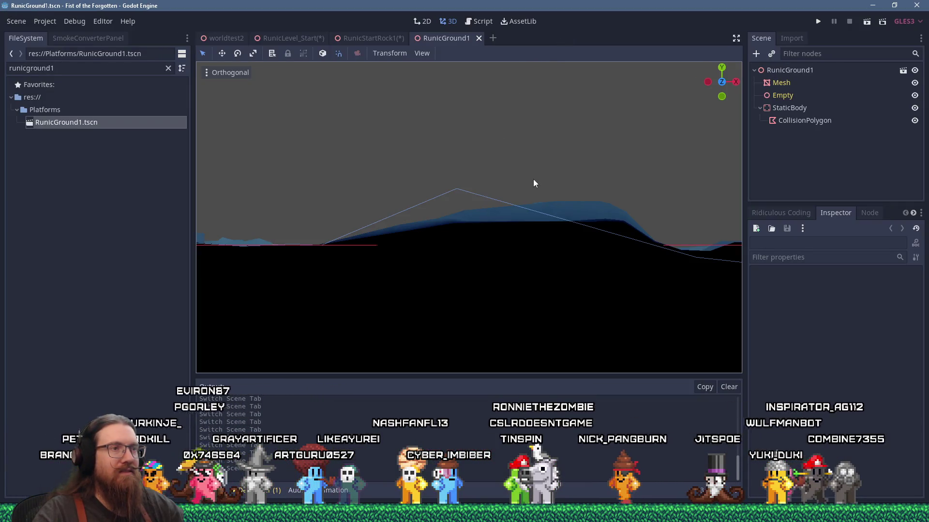
# - In rear view, lower the CollisionPolygon's peak onto the ground and add a point along its edge
pyautogui.click(488, 197)
pyautogui.scroll(1, 457, 217)
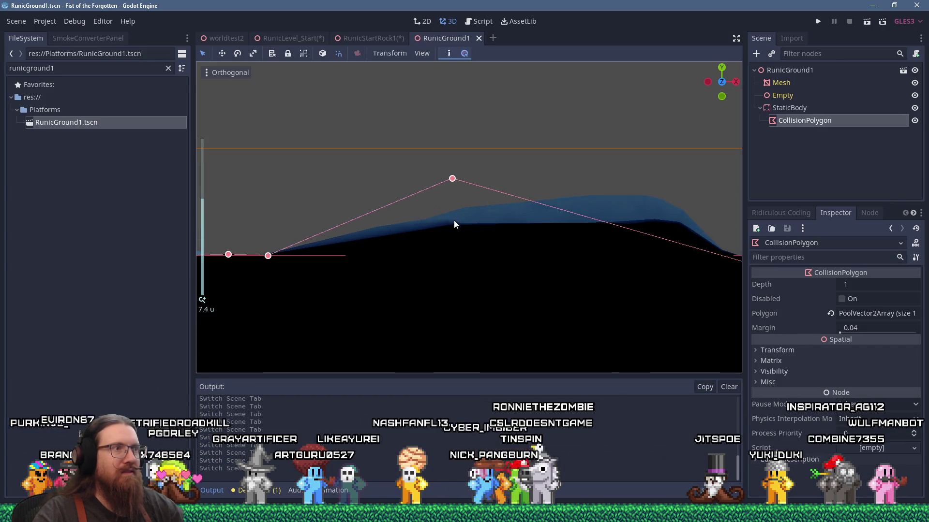
pyautogui.press('ctrl+KP_1')
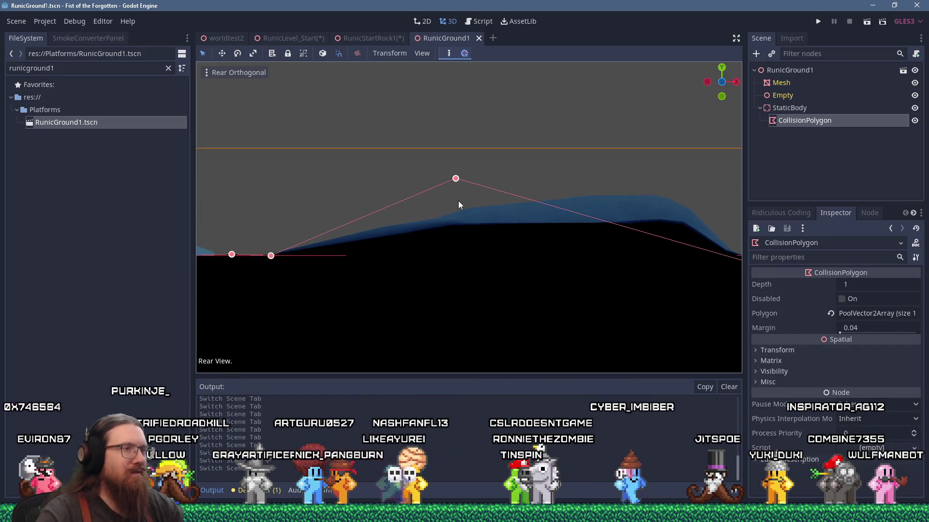
pyautogui.moveTo(456, 179); pyautogui.dragTo(459, 225)
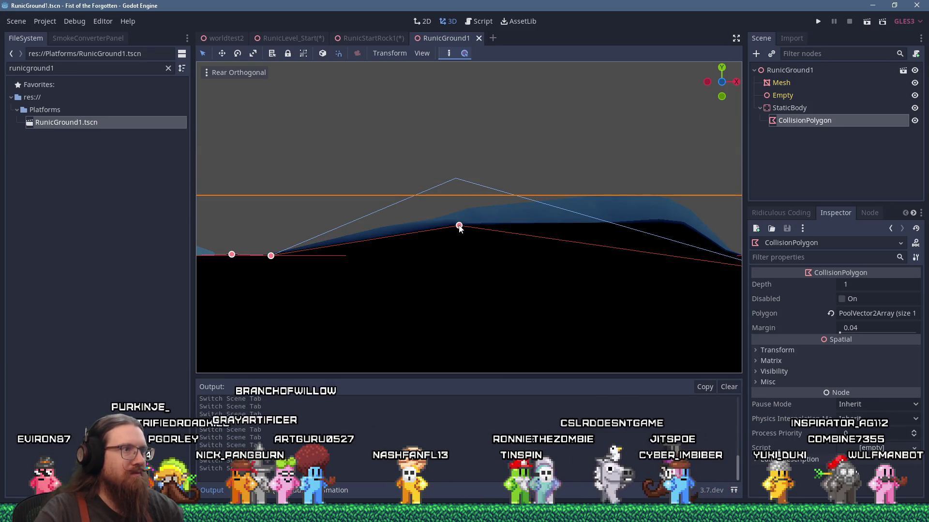
pyautogui.hscroll(5, 514, 178)
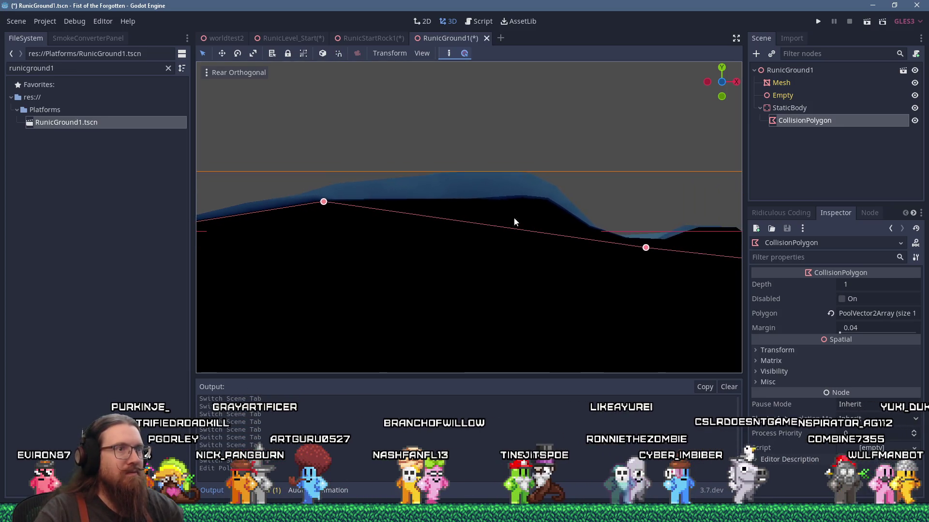
pyautogui.moveTo(529, 231); pyautogui.dragTo(546, 203)
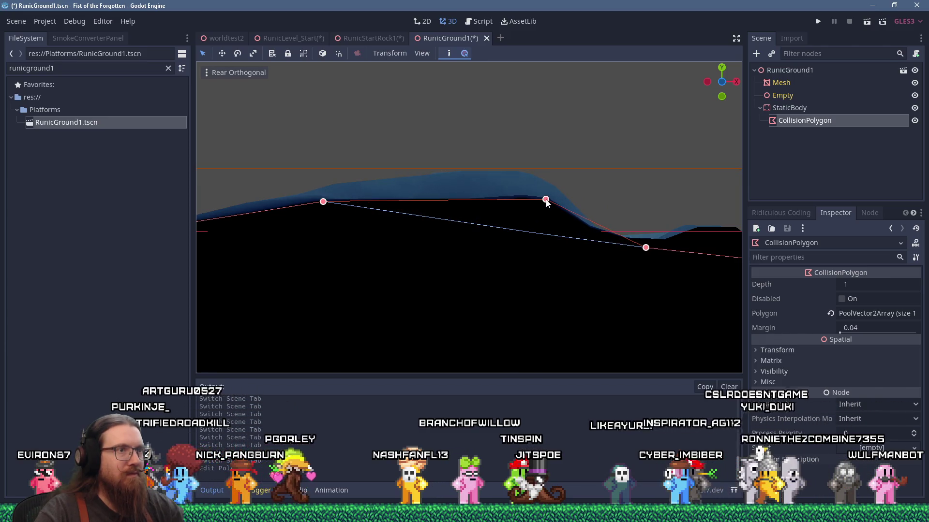
pyautogui.scroll(-4, 647, 251)
pyautogui.hscroll(4, 532, 249)
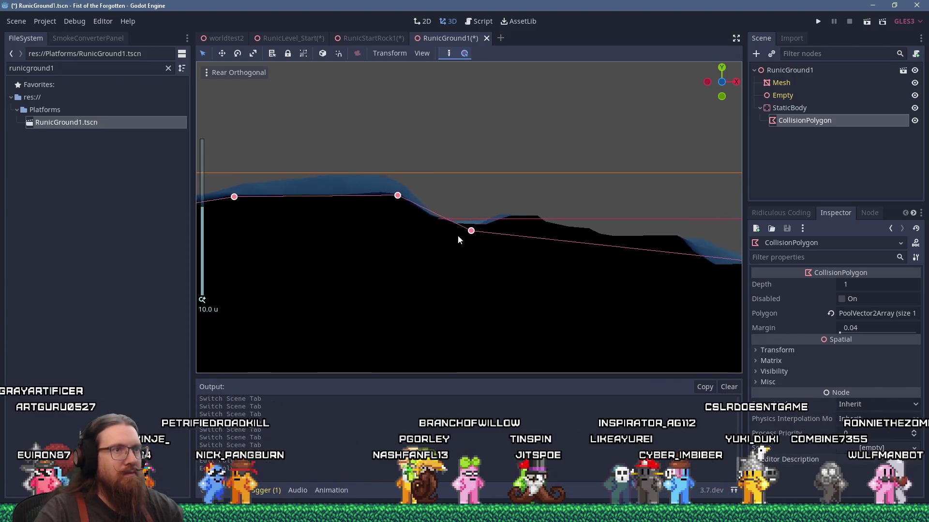
pyautogui.hscroll(5, 368, 227)
pyautogui.hscroll(-5, 573, 244)
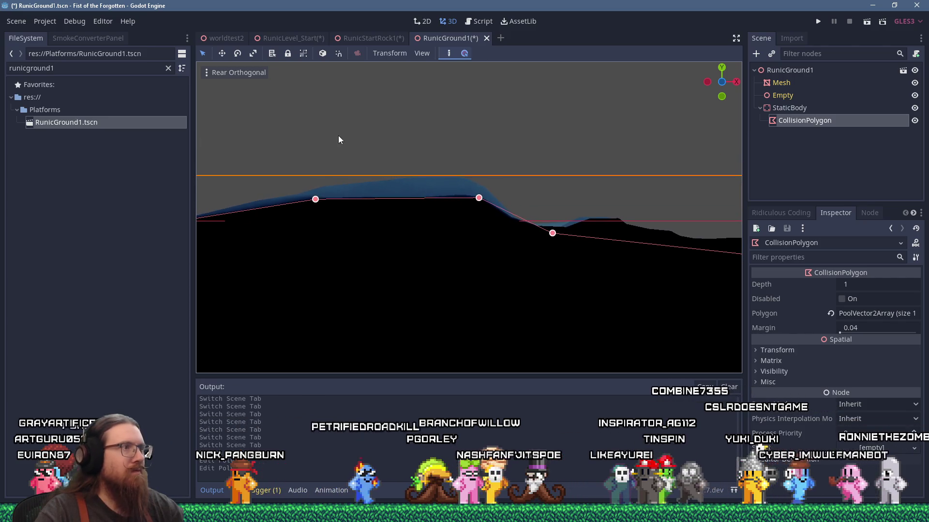
# - Save the RunicGround1 scene and switch to the RunicStartRock1 scene
pyautogui.click(16, 20)
pyautogui.click(39, 102)
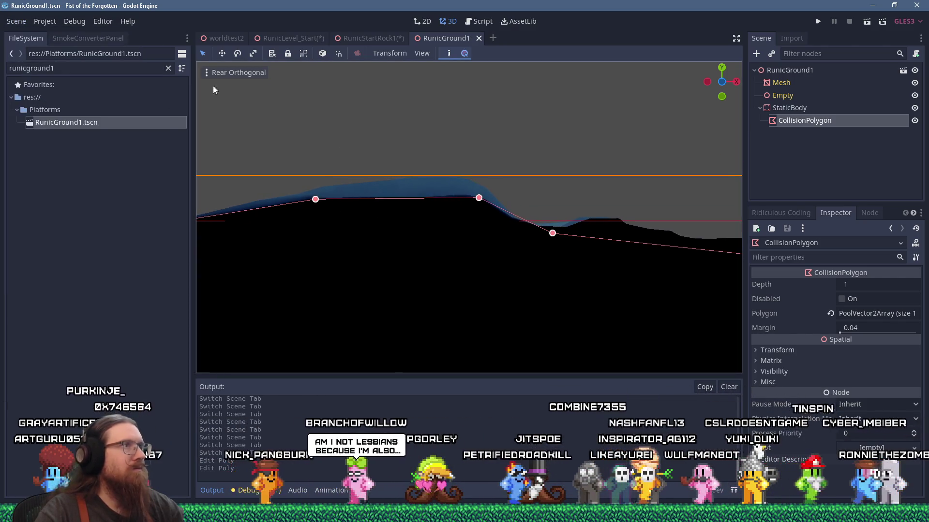
pyautogui.click(389, 38)
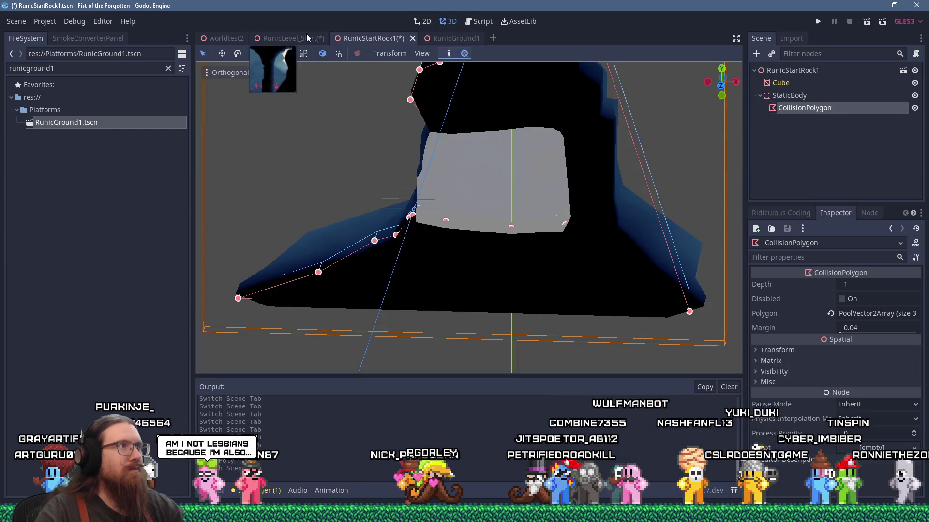
# - Switch to the RunicLevel_Start scene and run the game to test the level
pyautogui.click(306, 34)
pyautogui.scroll(5, 382, 143)
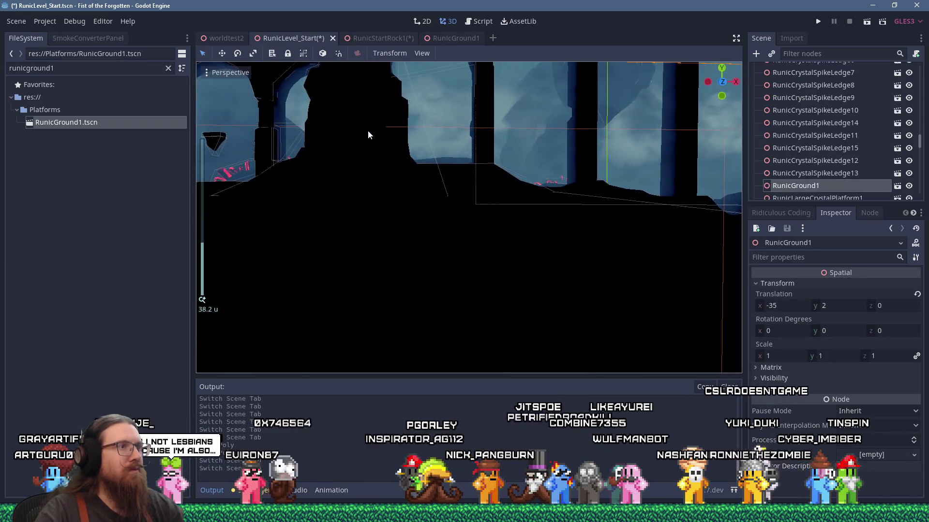
pyautogui.scroll(6, 368, 129)
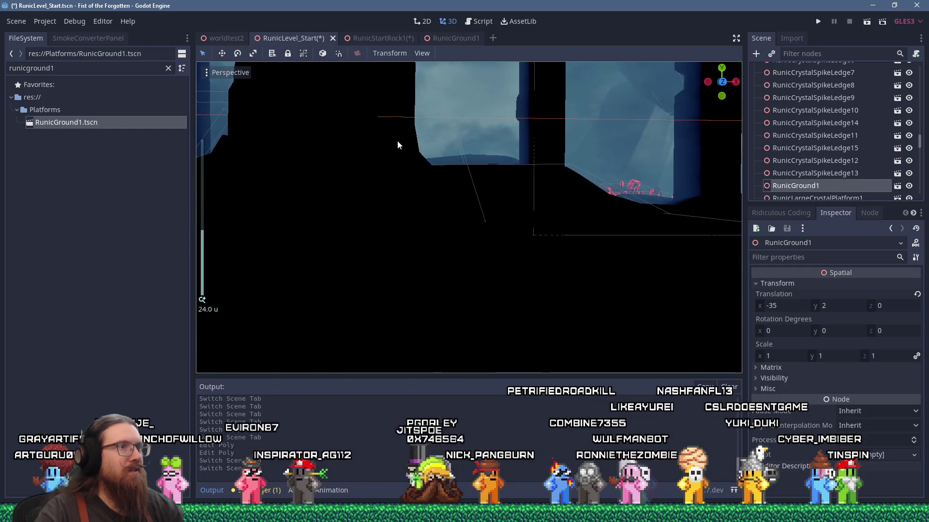
pyautogui.scroll(-3, 424, 174)
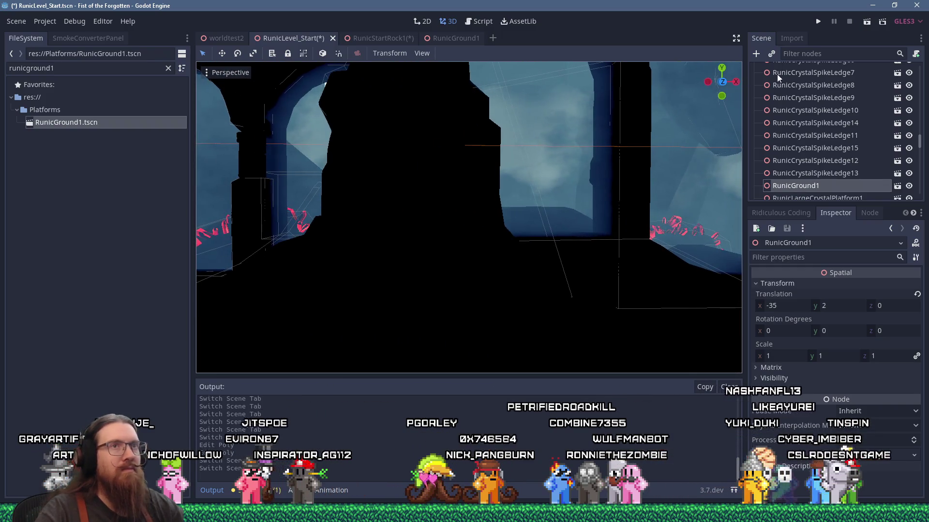
pyautogui.click(816, 26)
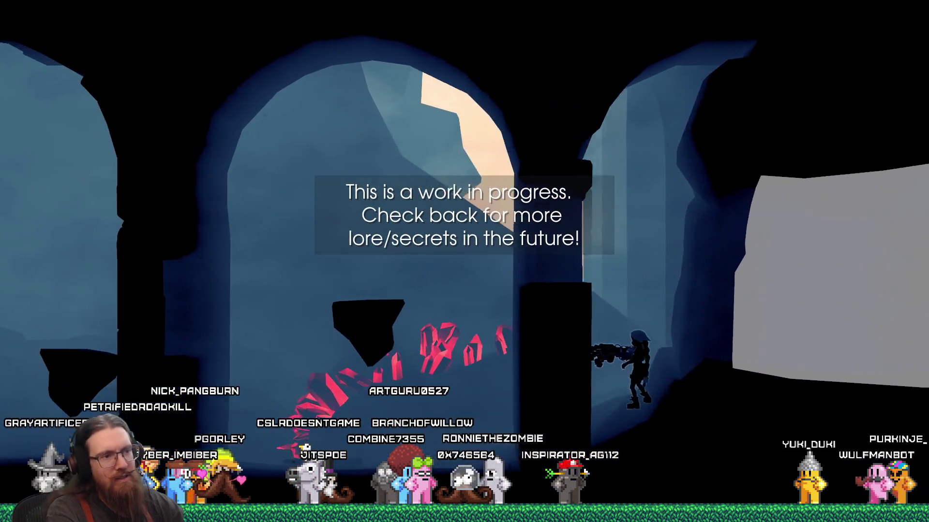
# - Close the running game with the quit command in the developer console
pyautogui.press('`')
pyautogui.write('quit')
pyautogui.press('Return')
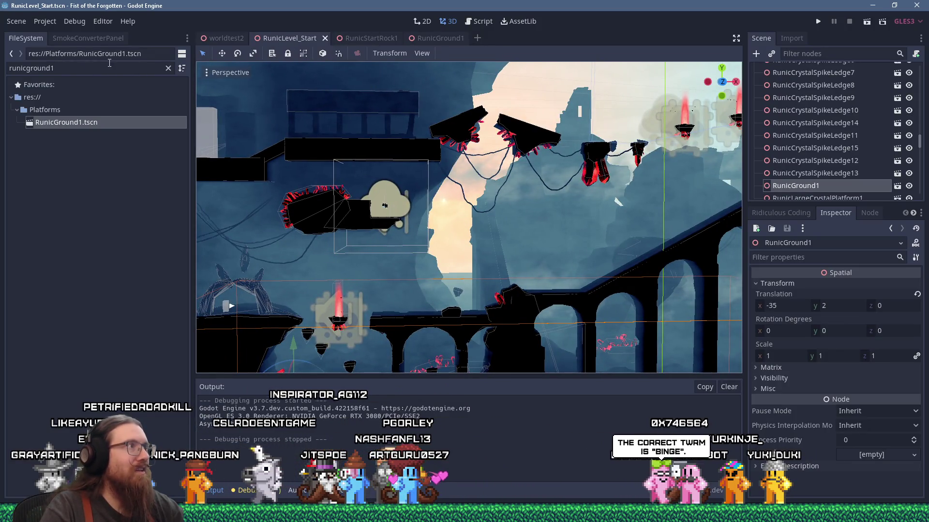
# - Filter the FileSystem dock for 'museum' and open PlatformsMuseum.tscn
pyautogui.doubleClick(29, 68)
pyautogui.write('museum')
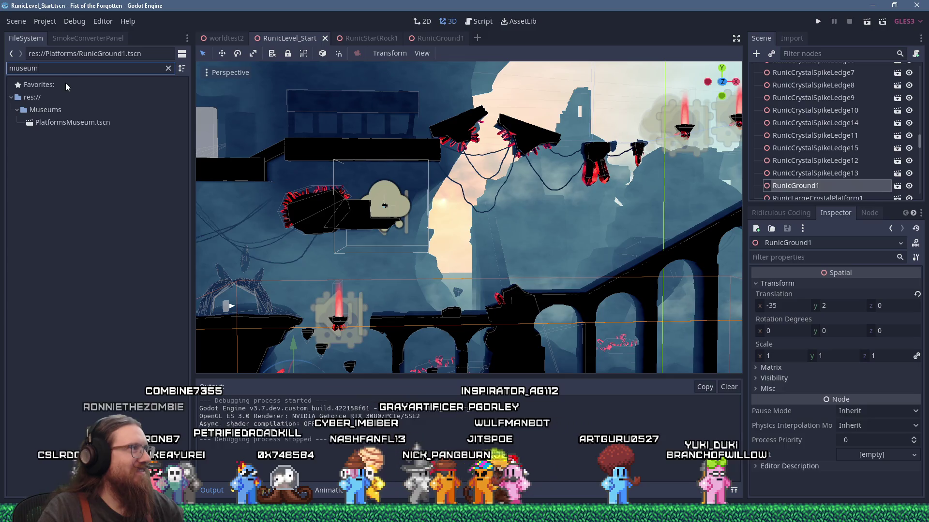
pyautogui.doubleClick(99, 125)
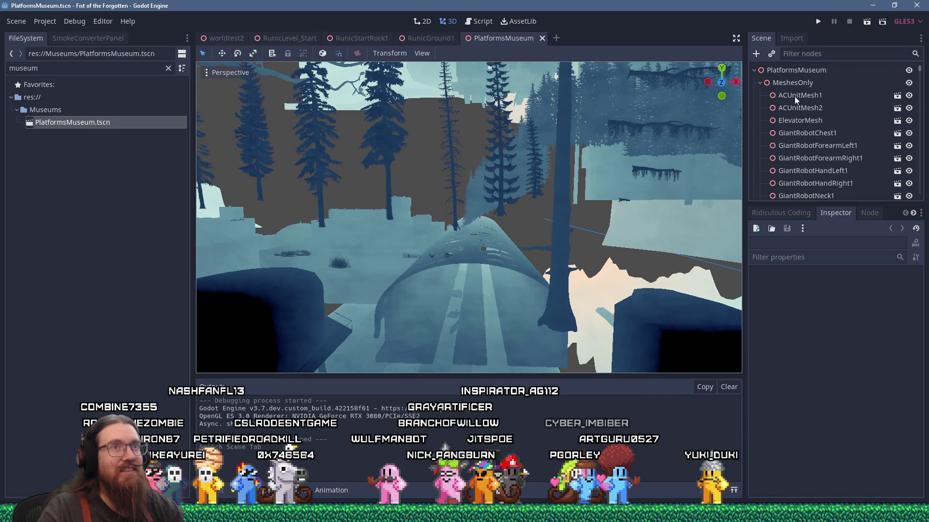
# - Rotate the view over the rocks and select RunicRockNotFlat_8x10_1
pyautogui.scroll(-10, 574, 188)
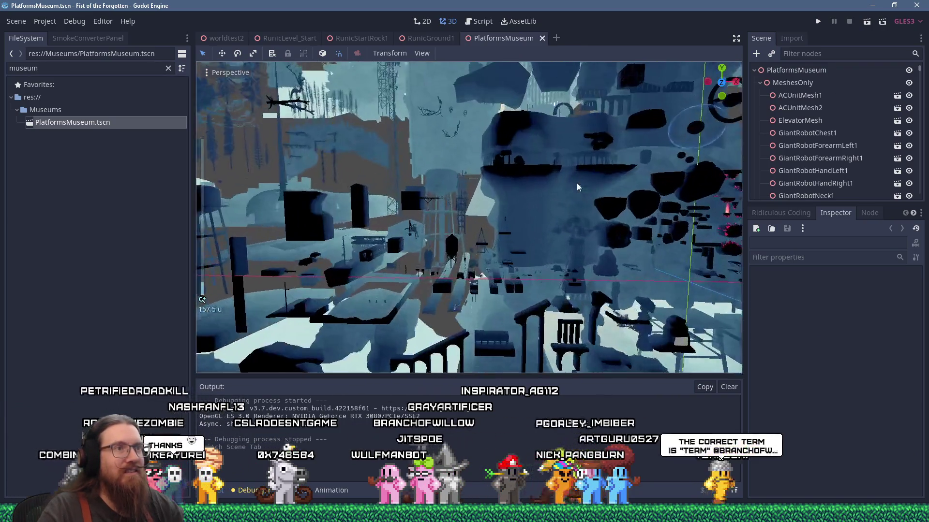
pyautogui.scroll(6, 553, 190)
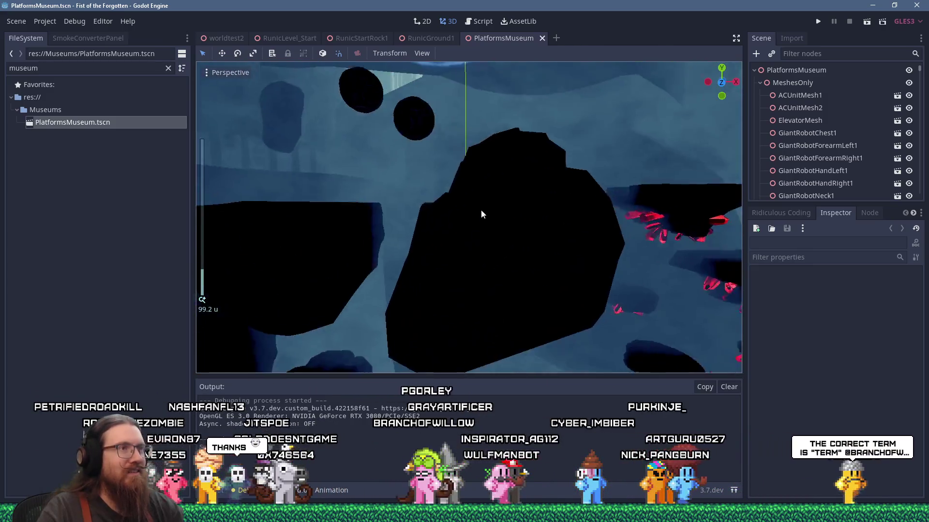
pyautogui.moveTo(532, 191)
pyautogui.mouseDown()
pyautogui.moveTo(547, 172)
pyautogui.moveTo(535, 184)
pyautogui.moveTo(542, 190)
pyautogui.mouseUp()
pyautogui.scroll(-5, 542, 191)
pyautogui.click(505, 218)
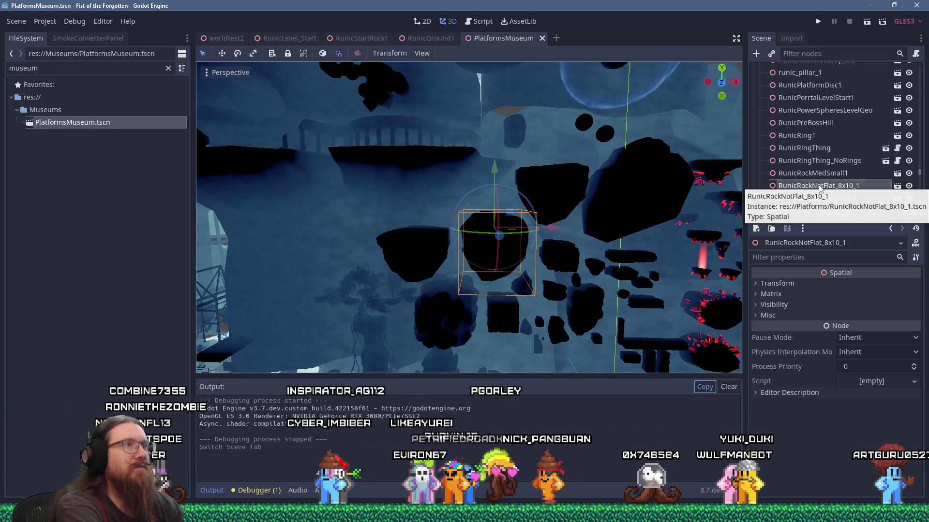
# - Paste the copied rock under the root node of the RunicLevel_Start scene
pyautogui.click(292, 41)
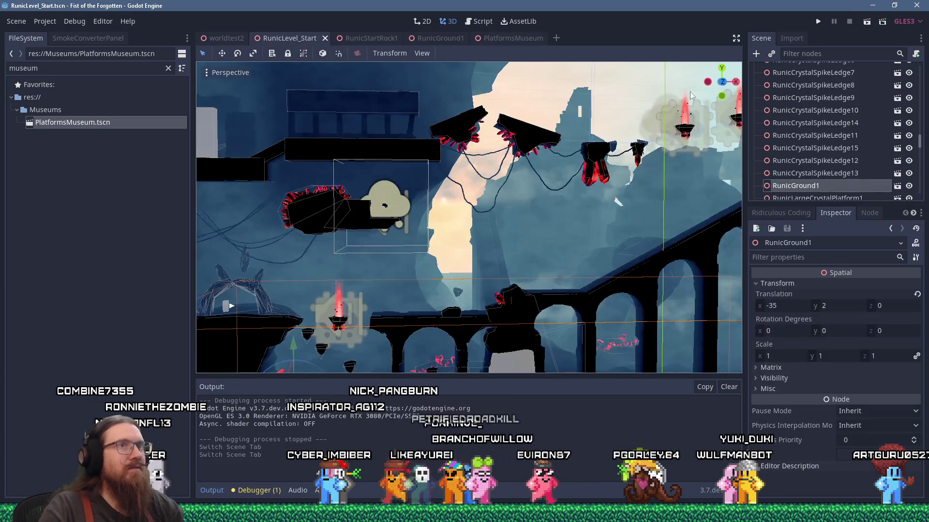
pyautogui.scroll(10, 919, 127)
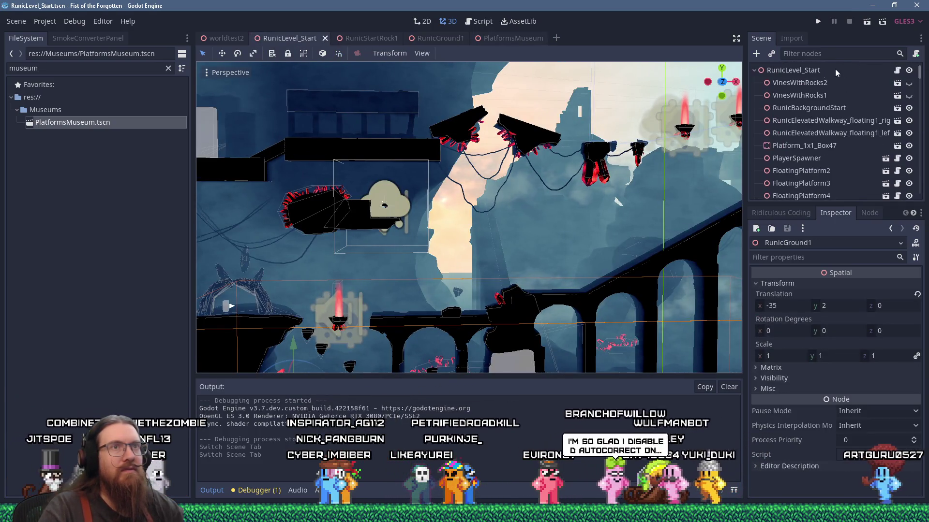
pyautogui.click(793, 69)
pyautogui.scroll(-5, 738, 102)
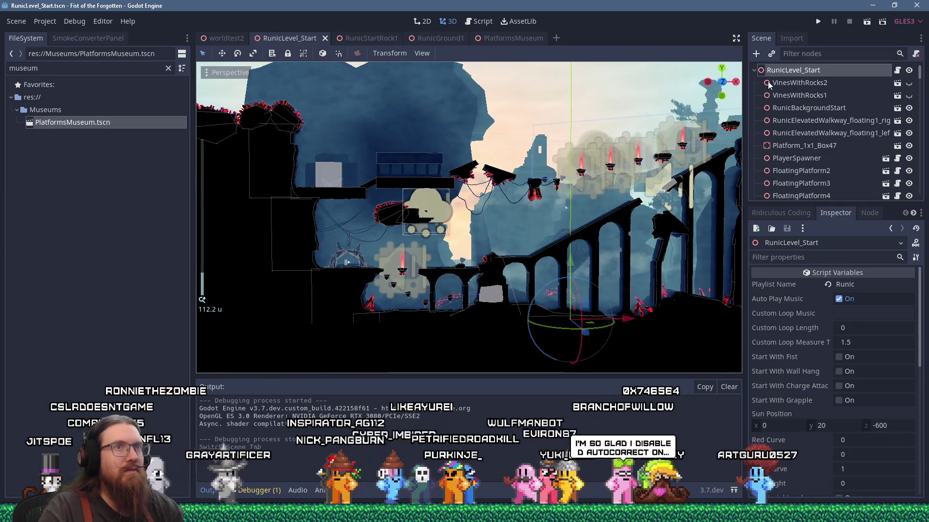
pyautogui.scroll(8, 512, 217)
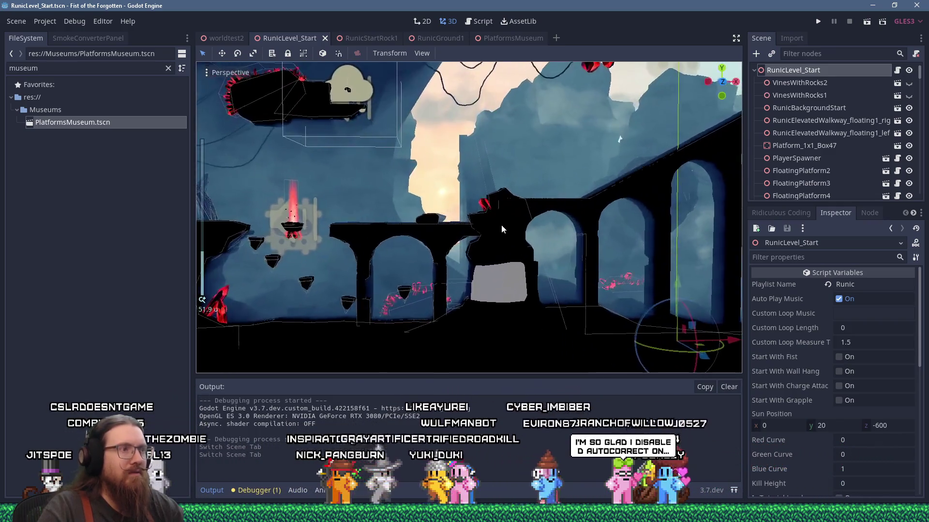
pyautogui.scroll(8, 503, 213)
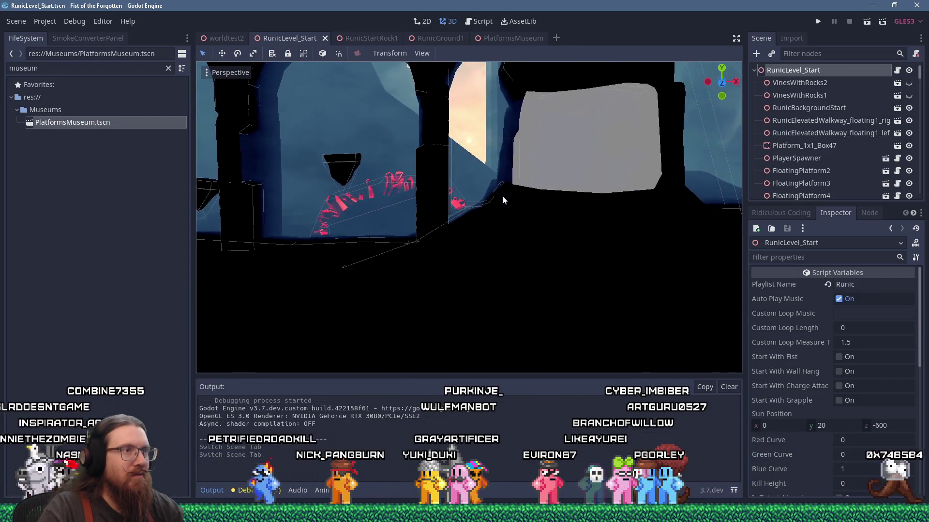
pyautogui.scroll(1, 500, 194)
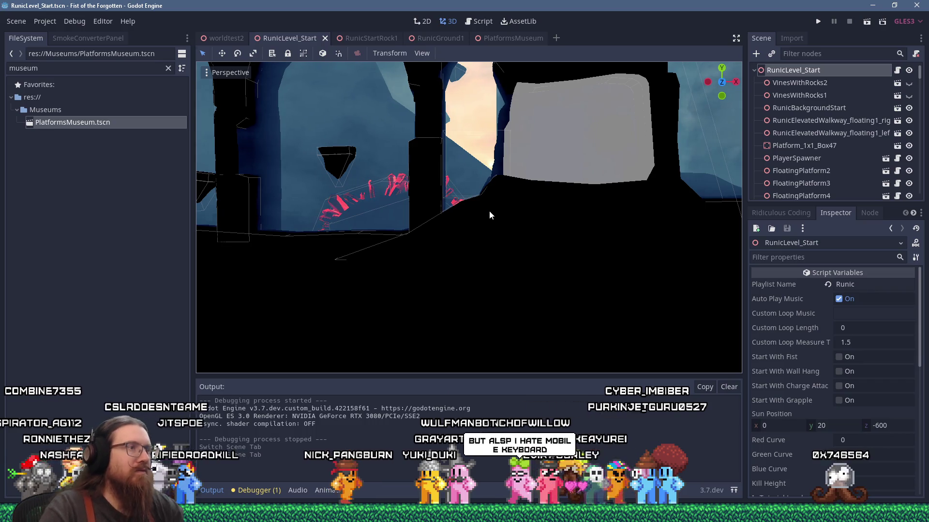
pyautogui.hotkey('ctrl', 'v')
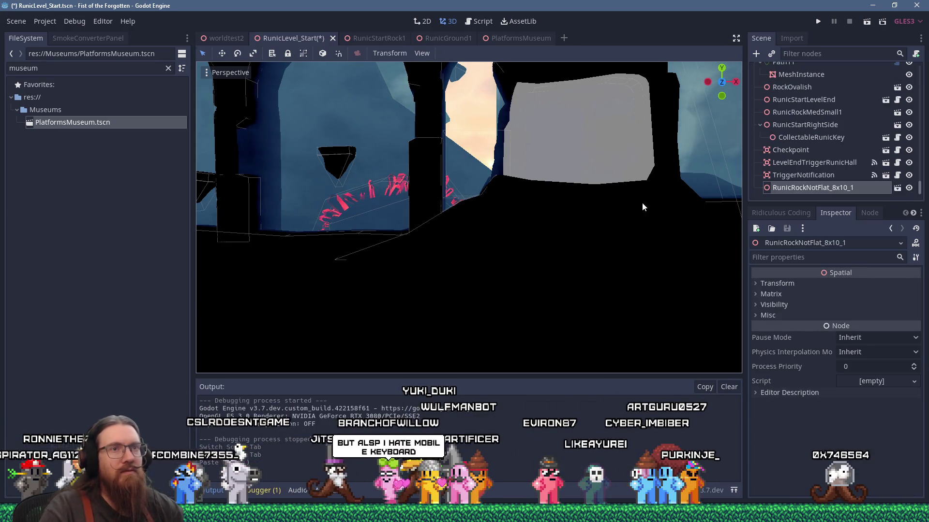
# - Move the pasted rock down into the lower level and adjust its Y position
pyautogui.scroll(-8, 496, 137)
pyautogui.scroll(6, 497, 140)
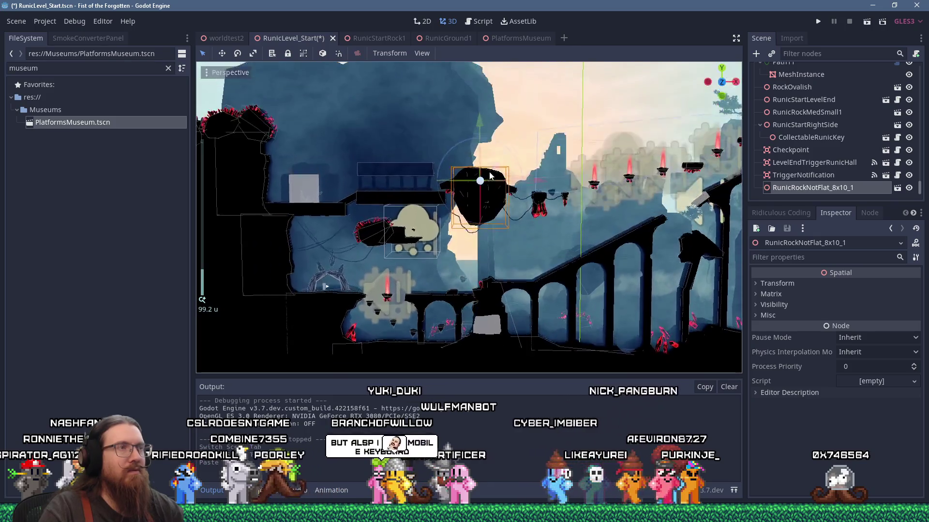
pyautogui.moveTo(474, 215); pyautogui.dragTo(478, 349)
pyautogui.scroll(8, 478, 349)
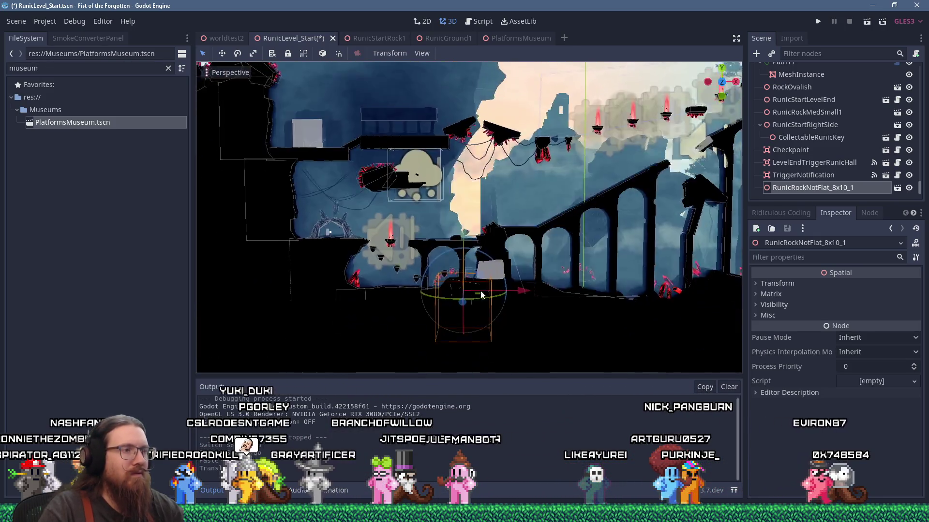
pyautogui.scroll(6, 479, 225)
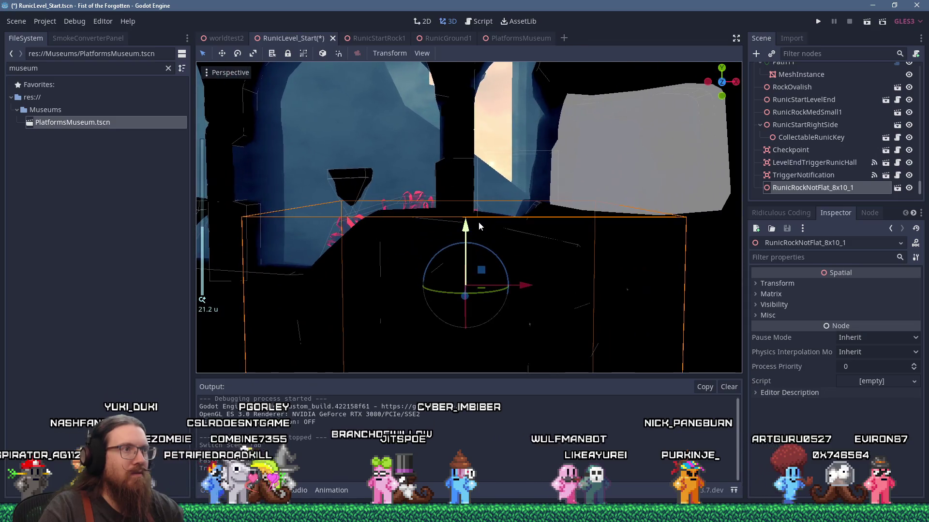
pyautogui.moveTo(479, 150)
pyautogui.mouseDown()
pyautogui.moveTo(480, 194)
pyautogui.moveTo(479, 172)
pyautogui.mouseUp()
pyautogui.moveTo(498, 212)
pyautogui.mouseDown()
pyautogui.moveTo(477, 218)
pyautogui.moveTo(471, 188)
pyautogui.moveTo(496, 198)
pyautogui.moveTo(475, 198)
pyautogui.mouseUp()
# - Bring the runic_start_rock1 Blender window to the front
pyautogui.hotkey('alt', 'Tab')
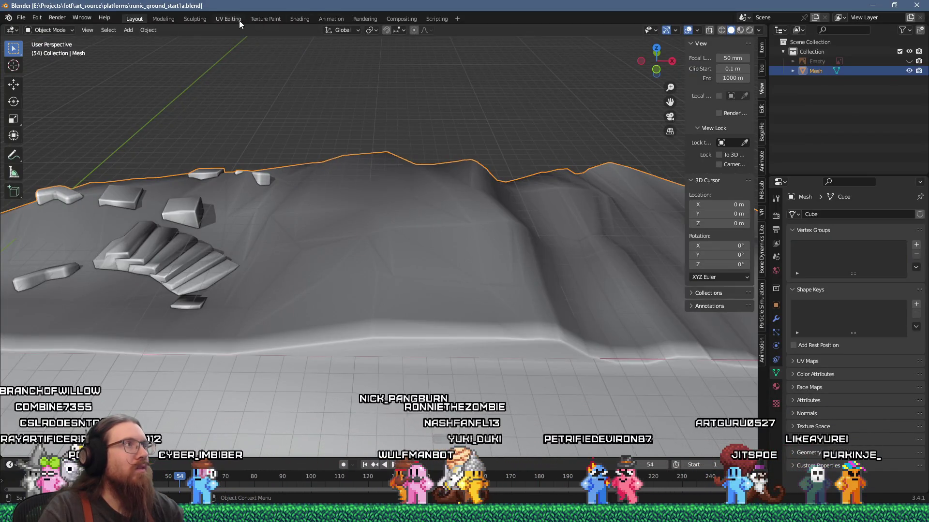
pyautogui.click(771, 512)
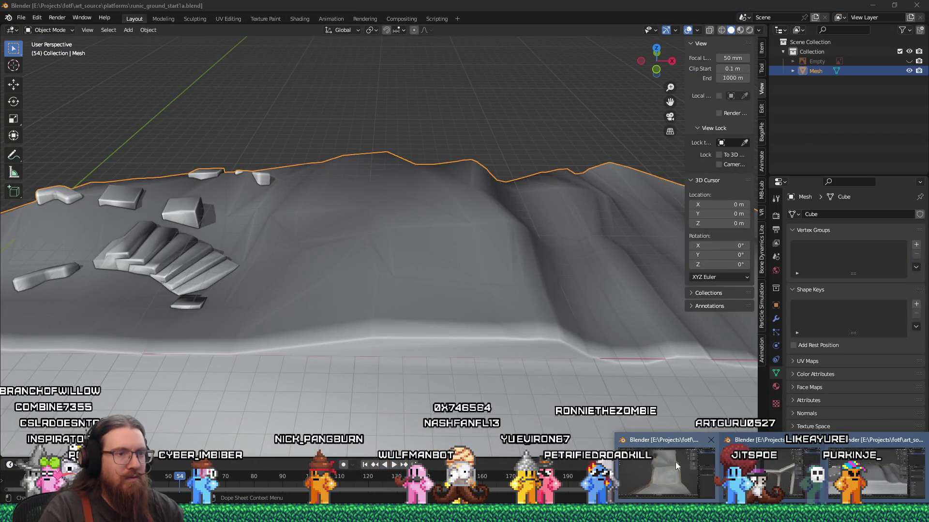
pyautogui.click(683, 462)
# - Put the rock mesh into Edit Mode and select a vertex on its sloping base
pyautogui.moveTo(387, 217)
pyautogui.mouseDown()
pyautogui.moveTo(411, 214)
pyautogui.moveTo(446, 237)
pyautogui.mouseUp()
pyautogui.press('Tab')
pyautogui.moveTo(388, 293)
pyautogui.mouseDown()
pyautogui.moveTo(425, 302)
pyautogui.moveTo(460, 276)
pyautogui.moveTo(468, 286)
pyautogui.moveTo(330, 334)
pyautogui.mouseUp()
pyautogui.click(327, 337)
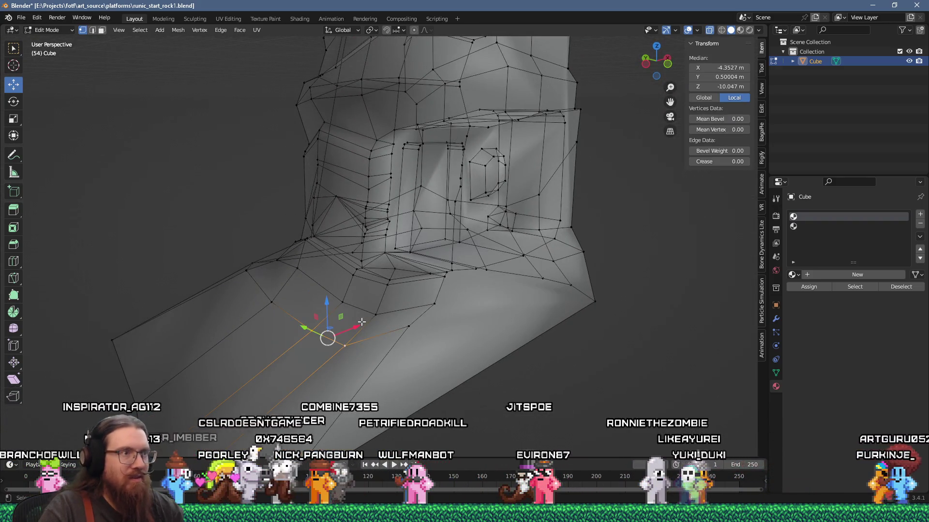
# - From front view, move the selected base vertex up and to the right
pyautogui.press('KP_1')
pyautogui.scroll(2, 321, 306)
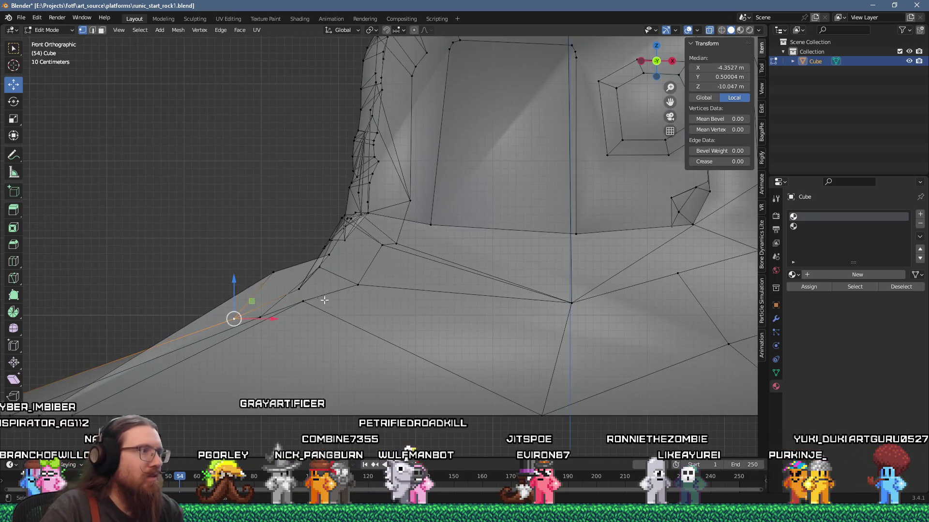
pyautogui.press('g')
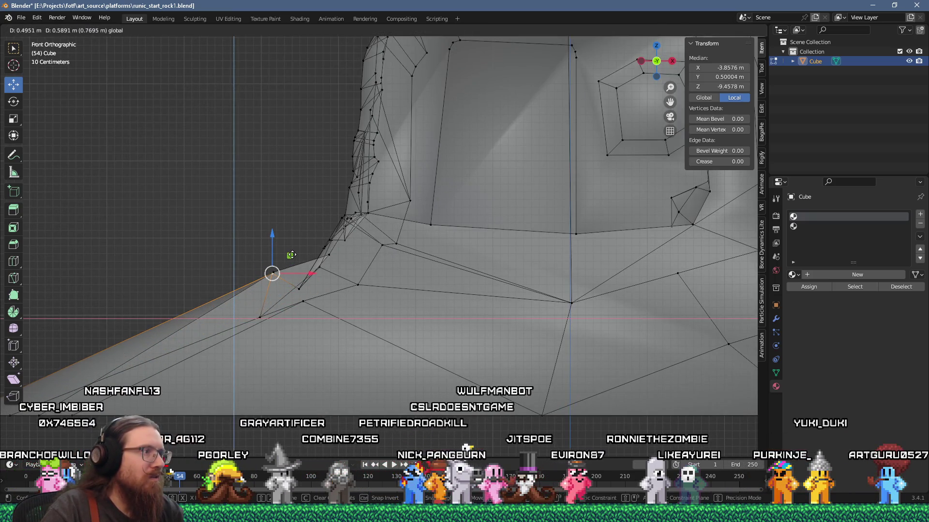
pyautogui.click(292, 255)
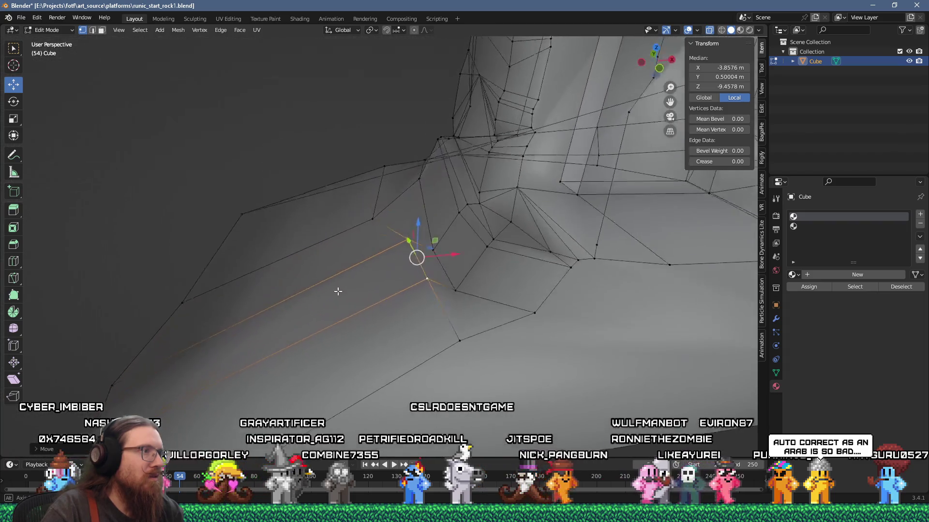
# - Knife-cut a new edge down the slope and move the edges while locking the Y axis
pyautogui.press('k')
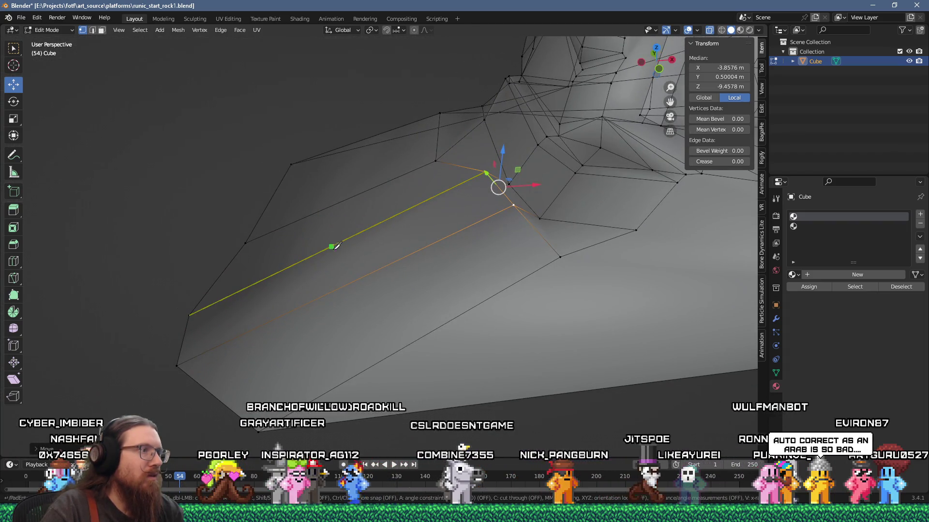
pyautogui.click(332, 246)
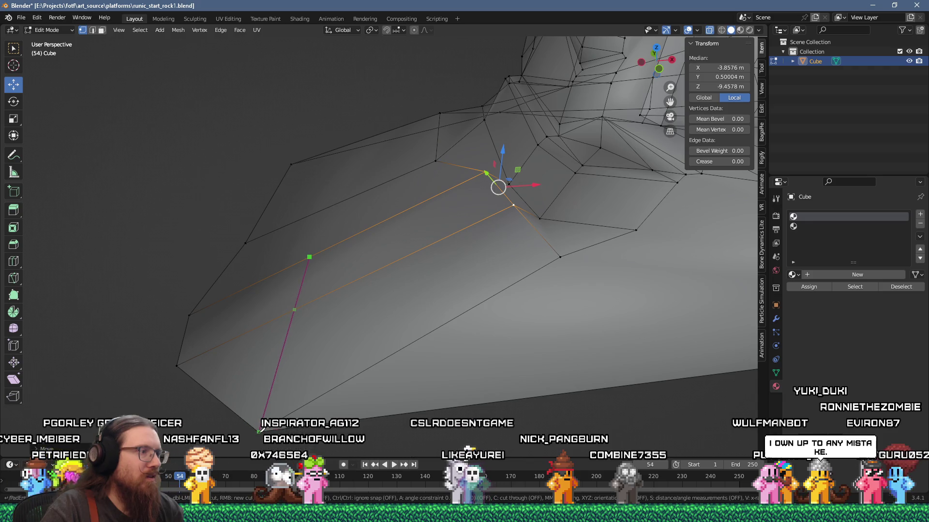
pyautogui.click(259, 431)
pyautogui.press('Return')
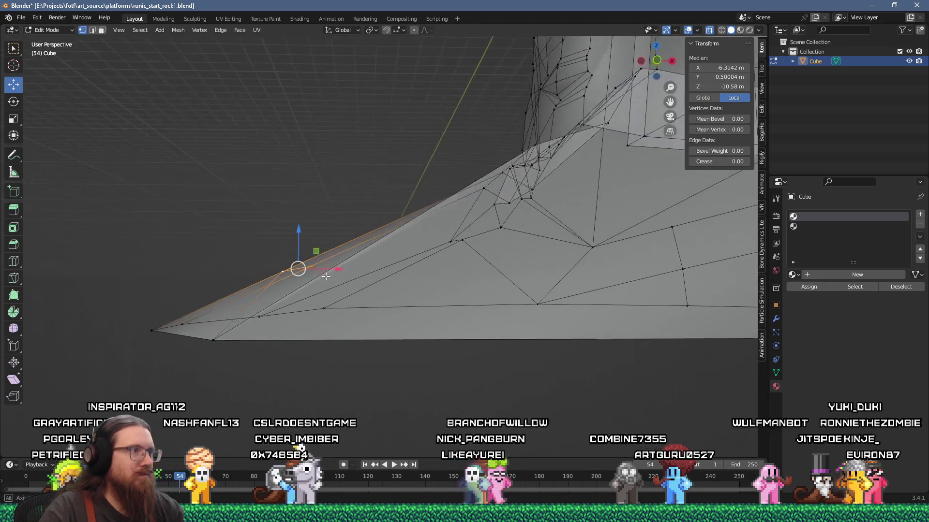
pyautogui.press('g')
pyautogui.hotkey('shift', 'y')
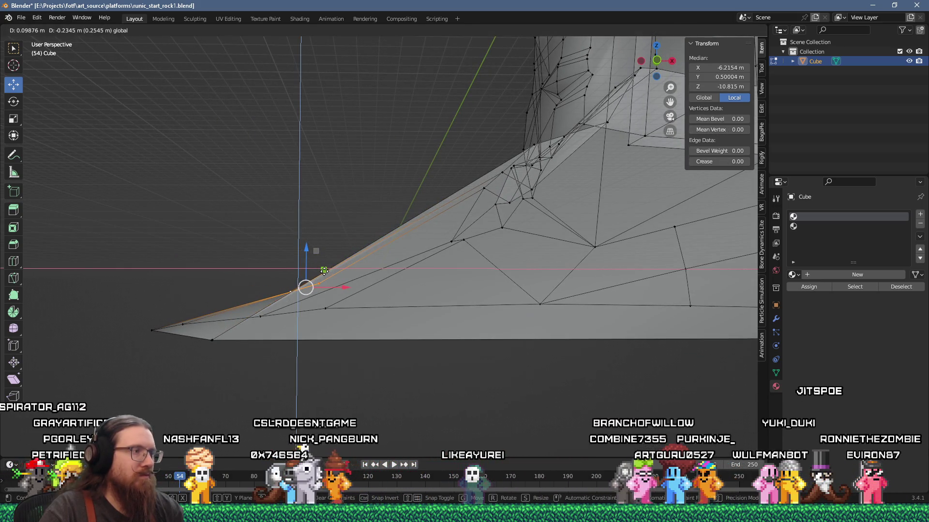
pyautogui.click(324, 271)
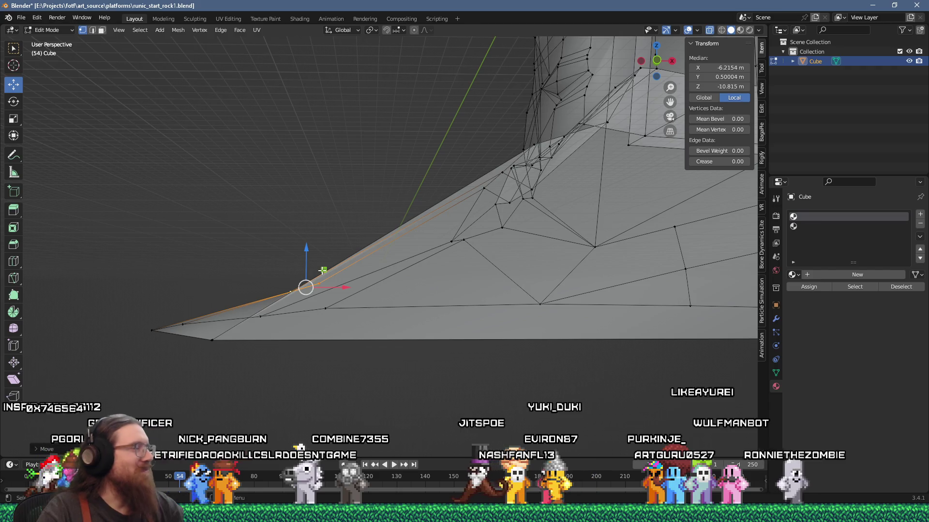
pyautogui.moveTo(363, 261)
pyautogui.mouseDown()
pyautogui.moveTo(376, 260)
pyautogui.moveTo(425, 317)
pyautogui.moveTo(364, 317)
pyautogui.moveTo(352, 279)
pyautogui.moveTo(299, 260)
pyautogui.moveTo(342, 269)
pyautogui.moveTo(342, 296)
pyautogui.moveTo(335, 251)
pyautogui.moveTo(332, 286)
pyautogui.moveTo(353, 261)
pyautogui.moveTo(332, 253)
pyautogui.moveTo(338, 238)
pyautogui.moveTo(332, 269)
pyautogui.moveTo(404, 255)
pyautogui.mouseUp()
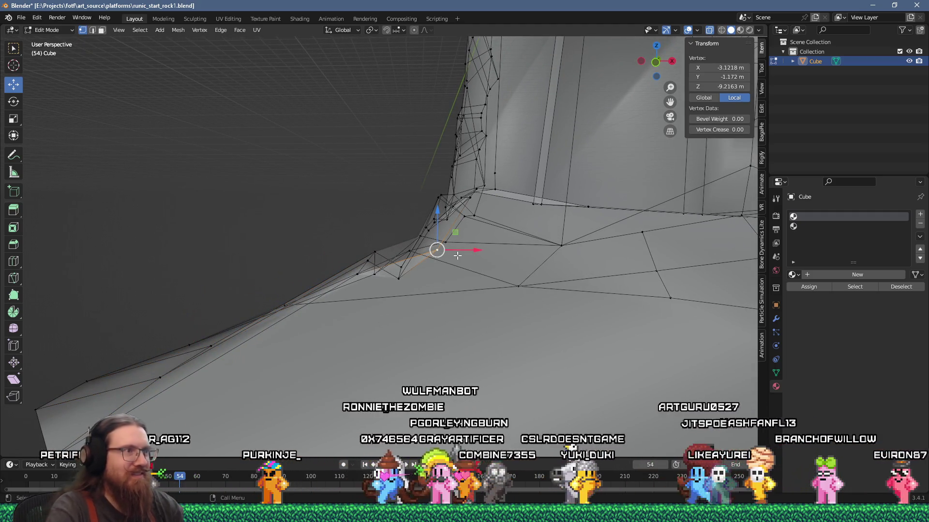
# - In front view, move the slope-corner vertex down and left, then select a nearby edge
pyautogui.press('KP_1')
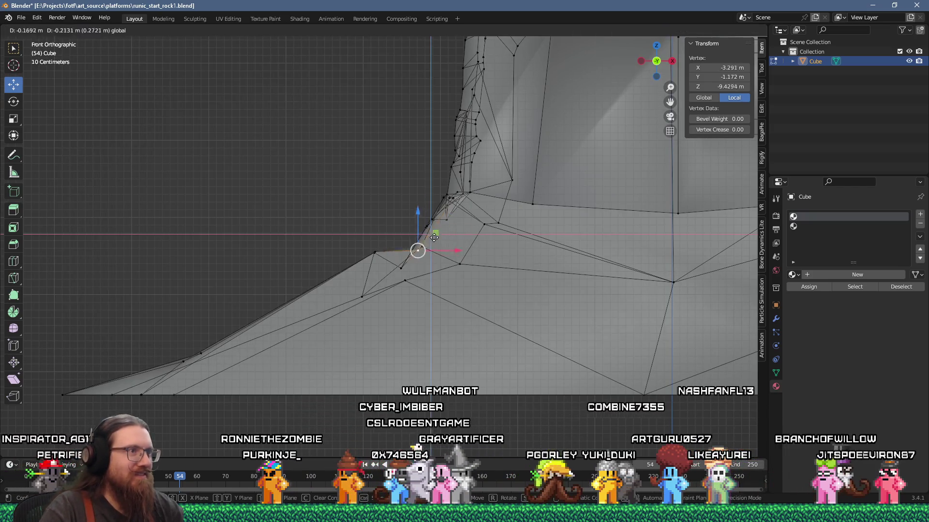
pyautogui.moveTo(418, 253)
pyautogui.mouseDown()
pyautogui.moveTo(447, 272)
pyautogui.moveTo(441, 286)
pyautogui.mouseUp()
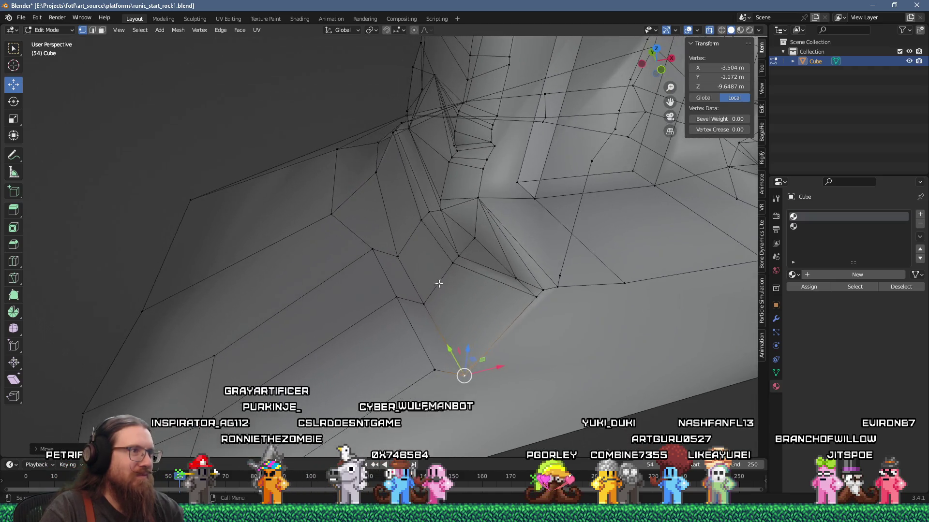
pyautogui.moveTo(377, 179)
pyautogui.mouseDown()
pyautogui.moveTo(387, 191)
pyautogui.moveTo(385, 160)
pyautogui.moveTo(407, 180)
pyautogui.moveTo(396, 184)
pyautogui.mouseUp()
pyautogui.press('KP_1')
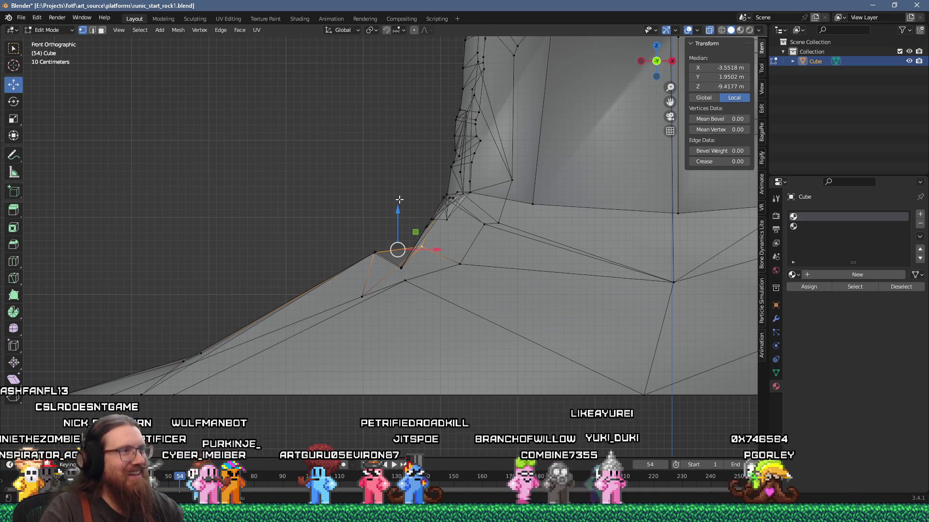
pyautogui.hscroll(-3, 436, 200)
pyautogui.moveTo(489, 249)
pyautogui.mouseDown()
pyautogui.moveTo(508, 290)
pyautogui.moveTo(483, 262)
pyautogui.moveTo(447, 258)
pyautogui.moveTo(438, 213)
pyautogui.moveTo(477, 292)
pyautogui.mouseUp()
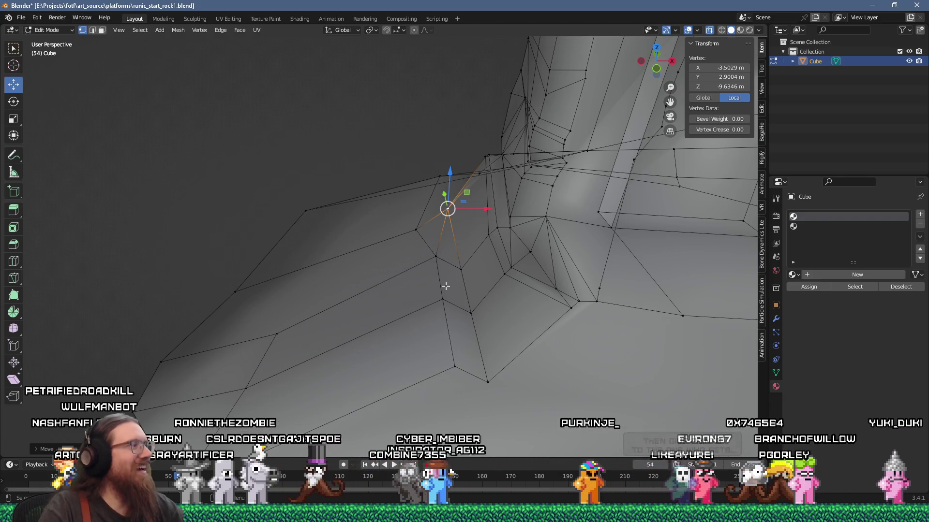
pyautogui.press('2')
pyautogui.click(439, 278)
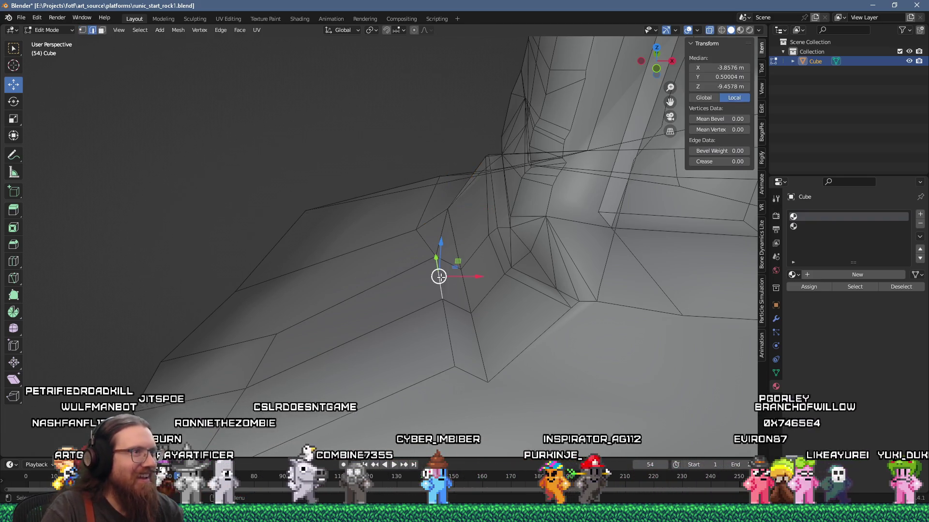
# - Select edges and vertices at the ledge corner, cancelling an accidental bevel and undoing changes
pyautogui.keyDown('shift'); pyautogui.click(448, 343); pyautogui.keyUp('shift')
pyautogui.moveTo(448, 343)
pyautogui.mouseDown()
pyautogui.moveTo(437, 310)
pyautogui.moveTo(455, 287)
pyautogui.mouseUp()
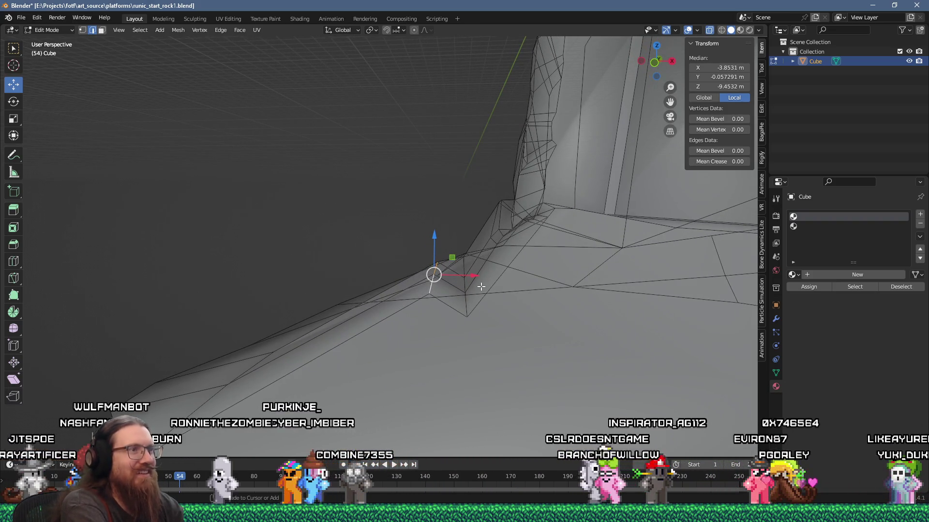
pyautogui.press('Escape')
pyautogui.moveTo(489, 276); pyautogui.dragTo(472, 317)
pyautogui.click(439, 253)
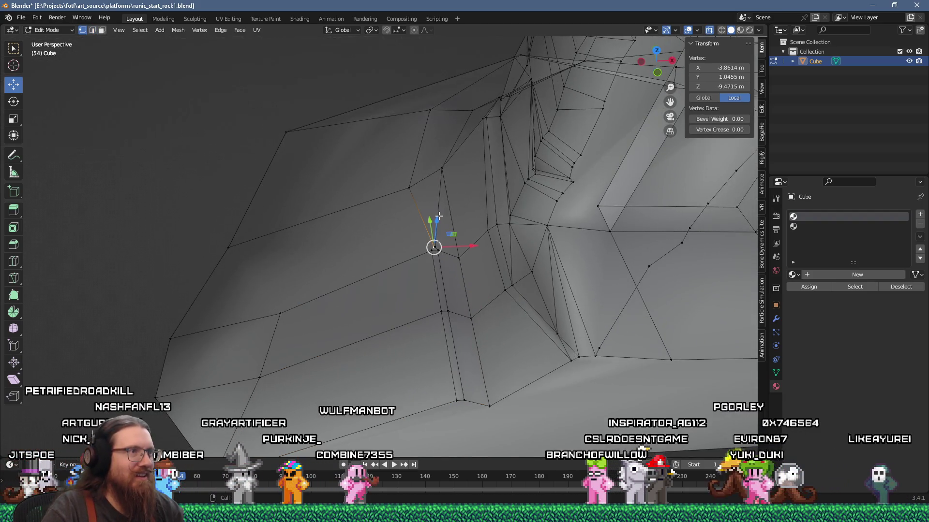
pyautogui.hotkey('ctrl', 'alt', 'z')
pyautogui.click(443, 182)
pyautogui.keyDown('alt'); pyautogui.click(450, 187); pyautogui.keyUp('alt')
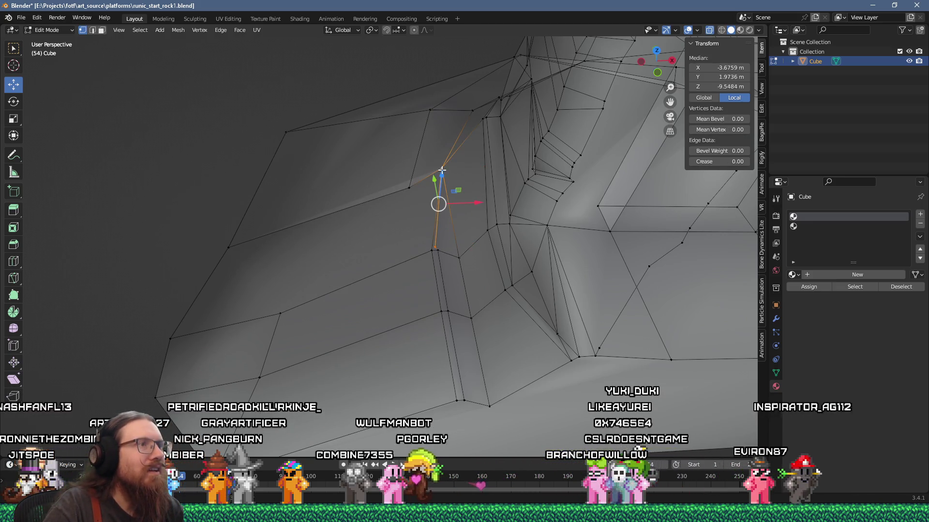
pyautogui.hotkey('ctrl', 'z')
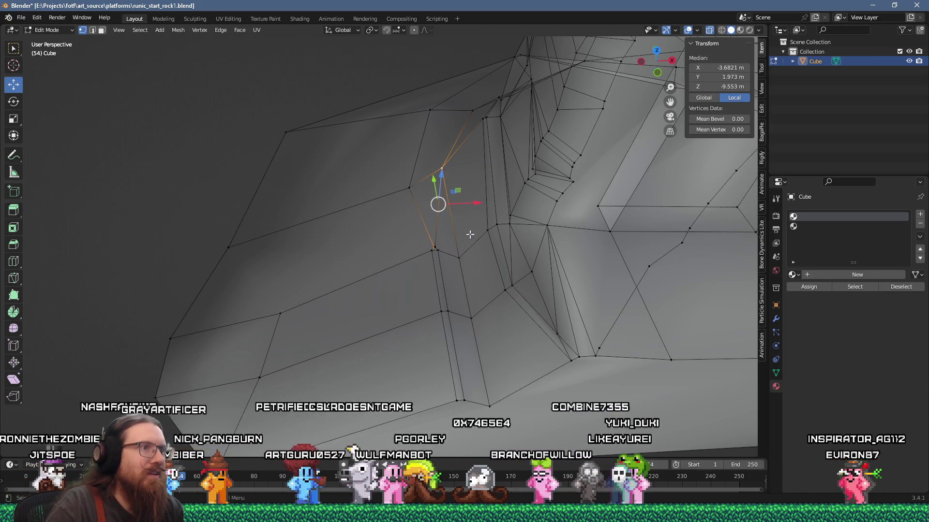
# - Select the lower and upper corner vertices, merge them at last, then undo the merge
pyautogui.keyDown('shift'); pyautogui.click(434, 247); pyautogui.keyUp('shift')
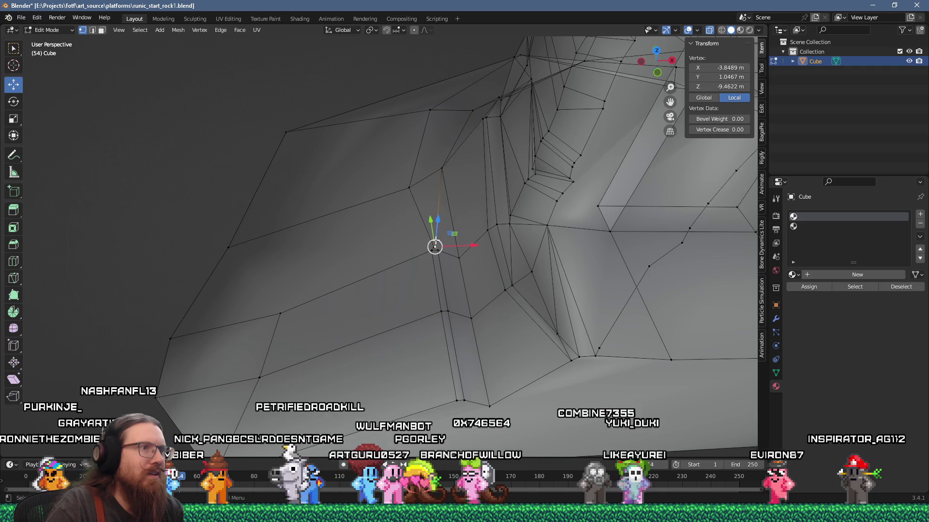
pyautogui.keyDown('shift'); pyautogui.click(442, 169); pyautogui.keyUp('shift')
pyautogui.press('m')
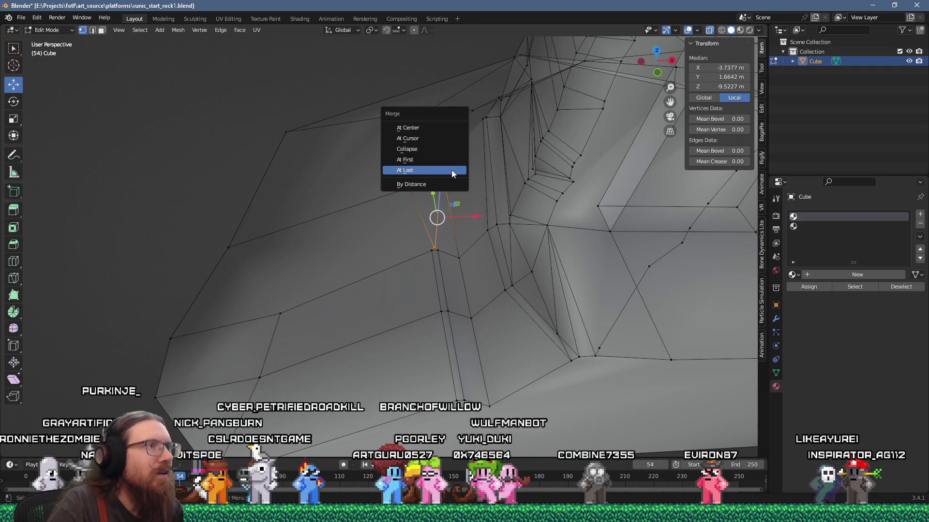
pyautogui.click(451, 170)
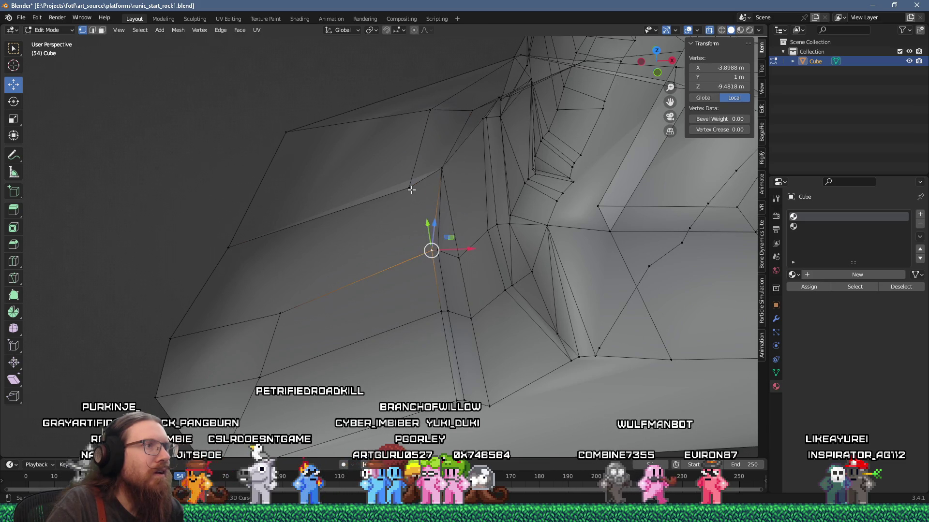
pyautogui.hotkey('ctrl', 'z')
# - Select the corner edge chain at the ledge and raise the corner vertex upward
pyautogui.moveTo(437, 193)
pyautogui.mouseDown()
pyautogui.moveTo(406, 166)
pyautogui.moveTo(400, 143)
pyautogui.moveTo(409, 145)
pyautogui.mouseUp()
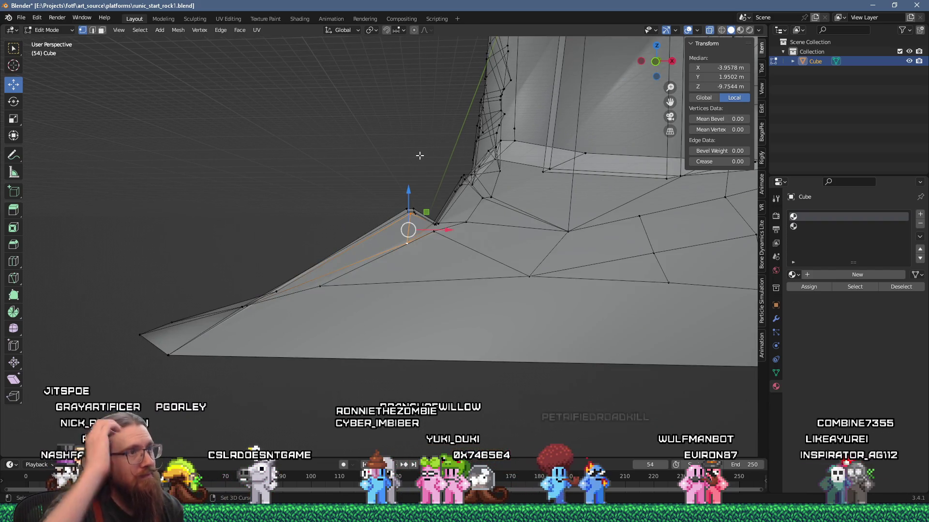
pyautogui.moveTo(438, 159)
pyautogui.mouseDown()
pyautogui.moveTo(464, 231)
pyautogui.moveTo(504, 253)
pyautogui.mouseUp()
pyautogui.click(441, 276)
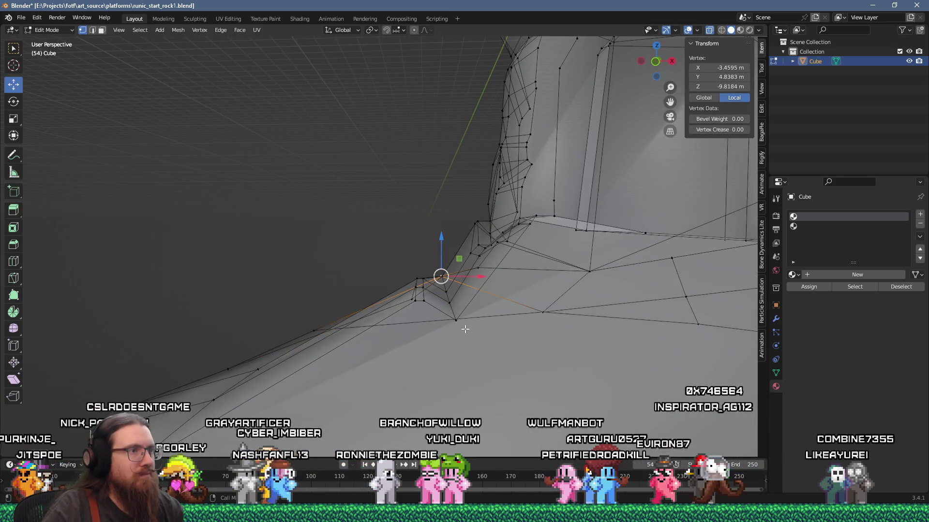
pyautogui.moveTo(457, 323)
pyautogui.mouseDown()
pyautogui.moveTo(425, 284)
pyautogui.moveTo(441, 279)
pyautogui.mouseUp()
pyautogui.keyDown('ctrl'); pyautogui.click(449, 304); pyautogui.keyUp('ctrl')
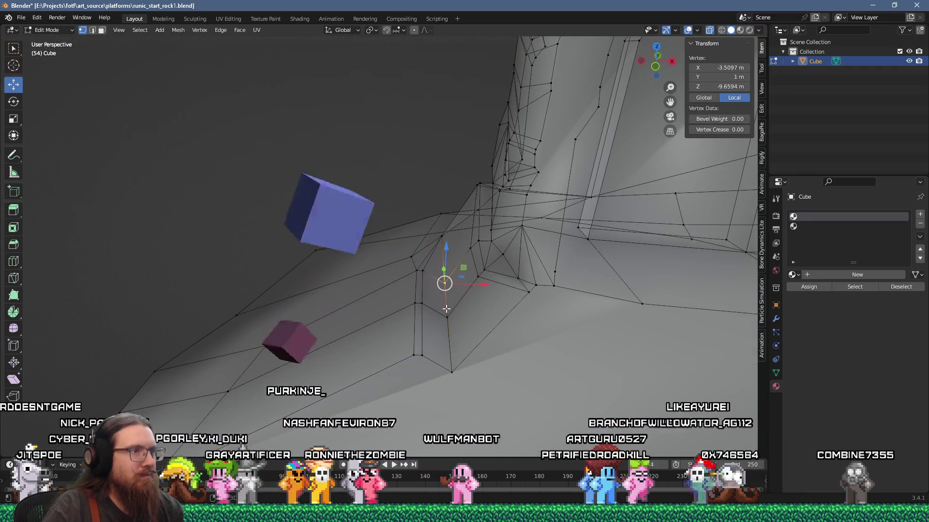
pyautogui.keyDown('ctrl'); pyautogui.click(441, 245); pyautogui.keyUp('ctrl')
pyautogui.moveTo(441, 245); pyautogui.dragTo(458, 317)
pyautogui.keyDown('ctrl'); pyautogui.click(458, 317); pyautogui.keyUp('ctrl')
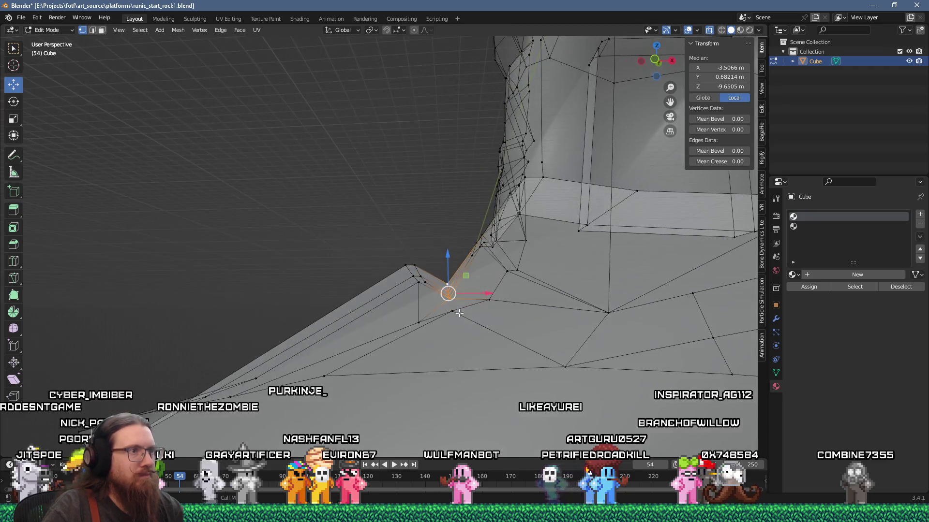
pyautogui.moveTo(466, 278)
pyautogui.mouseDown()
pyautogui.moveTo(467, 264)
pyautogui.moveTo(466, 281)
pyautogui.moveTo(453, 264)
pyautogui.moveTo(489, 277)
pyautogui.moveTo(452, 259)
pyautogui.mouseUp()
# - Return to Object Mode, save runic_start_rock1.blend, and look over the finished rock
pyautogui.press('Tab')
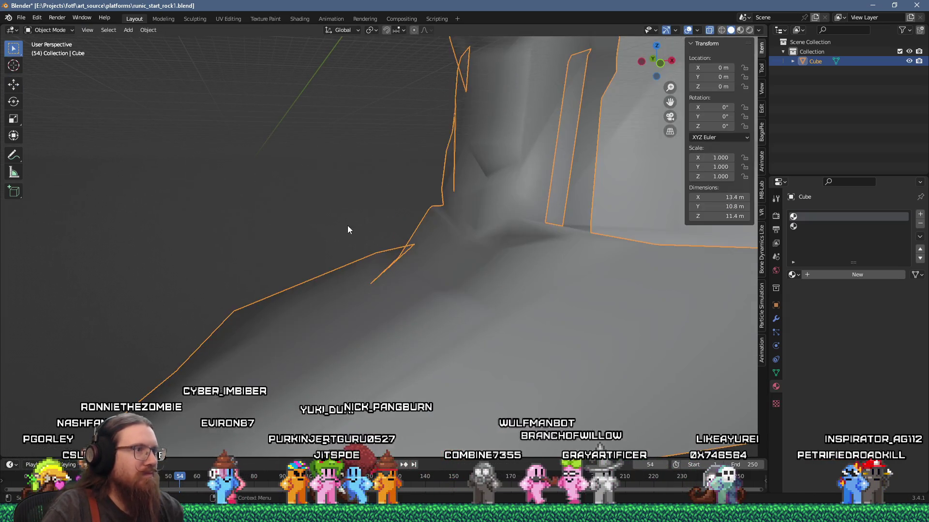
pyautogui.scroll(-3, 309, 192)
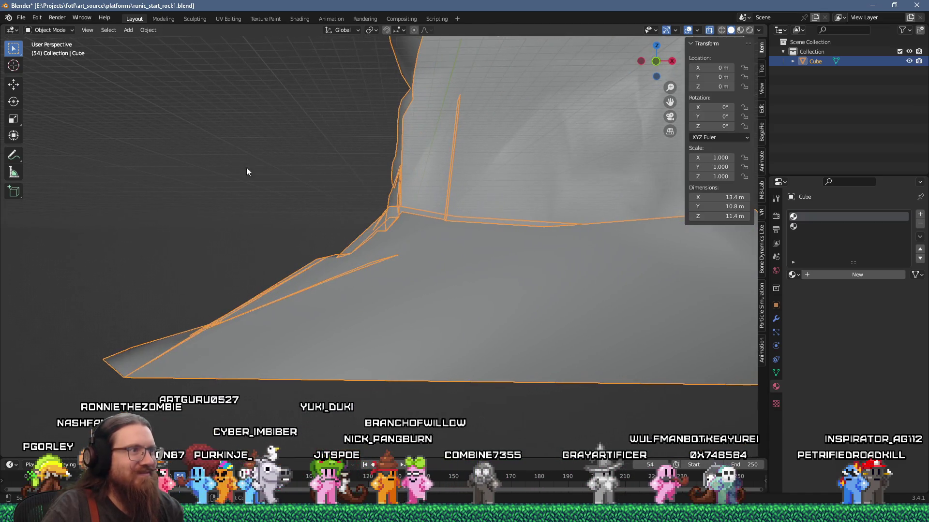
pyautogui.click(21, 17)
pyautogui.click(47, 80)
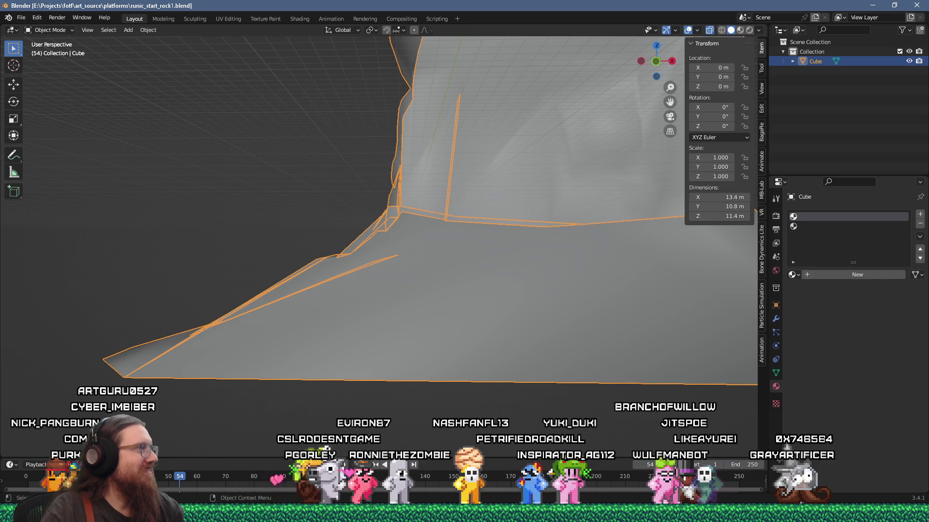
pyautogui.moveTo(236, 324); pyautogui.dragTo(387, 237)
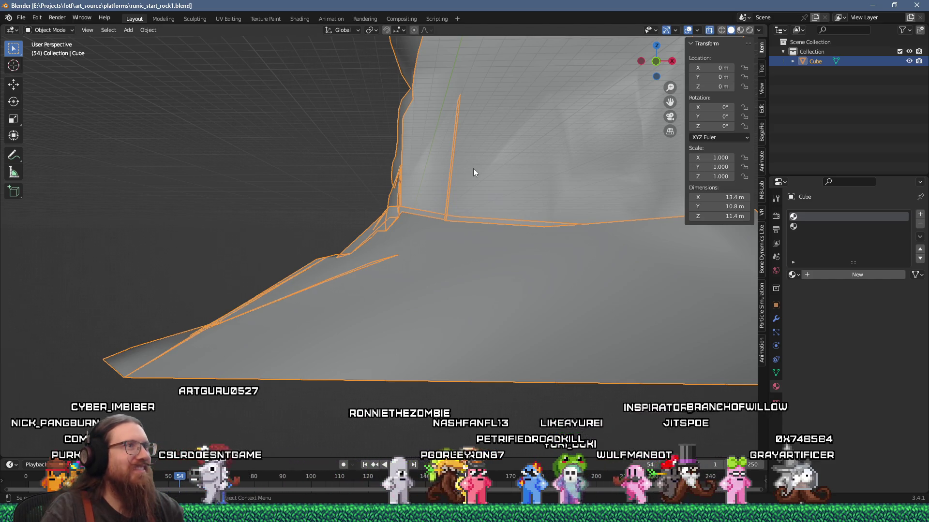
pyautogui.moveTo(475, 176); pyautogui.dragTo(481, 216)
pyautogui.click(22, 18)
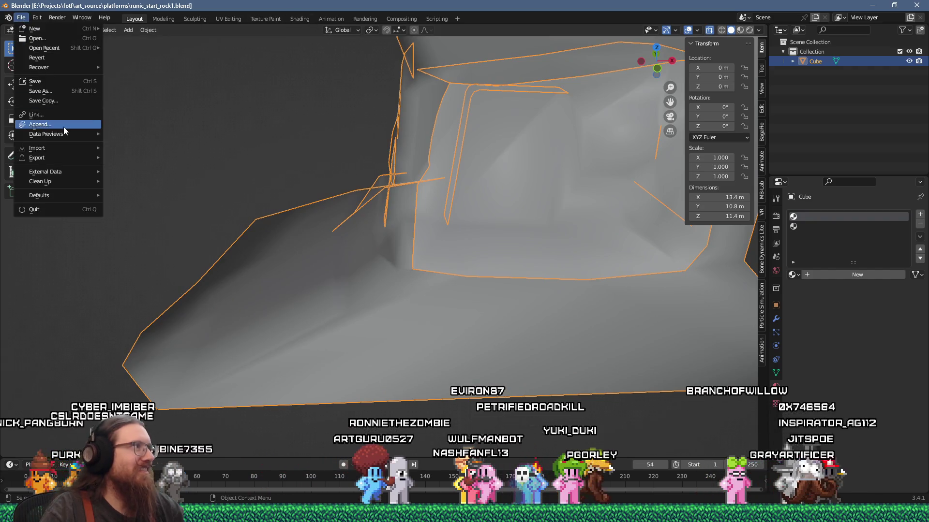
# - Export the rock as binary glTF runic_start_rock1.glb into the Godot project's platforms folder
pyautogui.moveTo(50, 158)
pyautogui.click(159, 263)
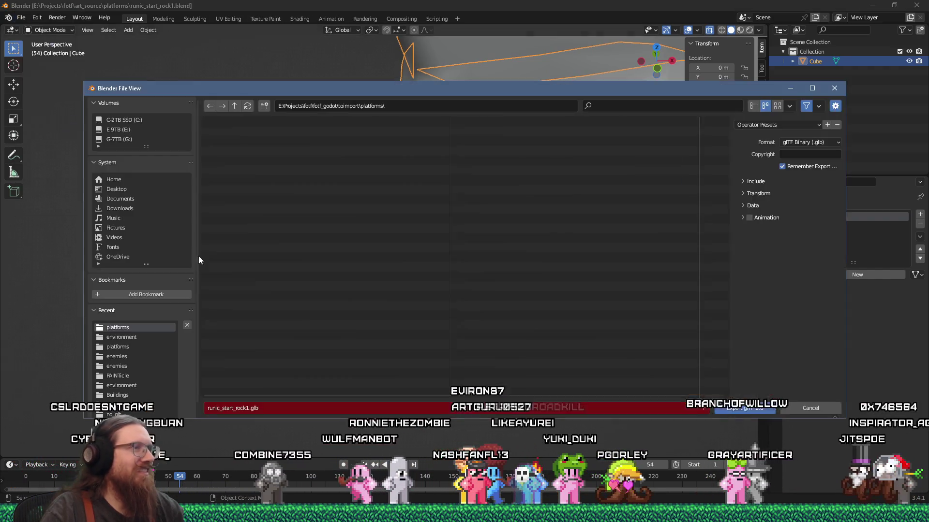
pyautogui.click(762, 408)
# - Back in Godot, select RunicStartRock1 in the museum scene and open its scene
pyautogui.hotkey('alt', 'Tab')
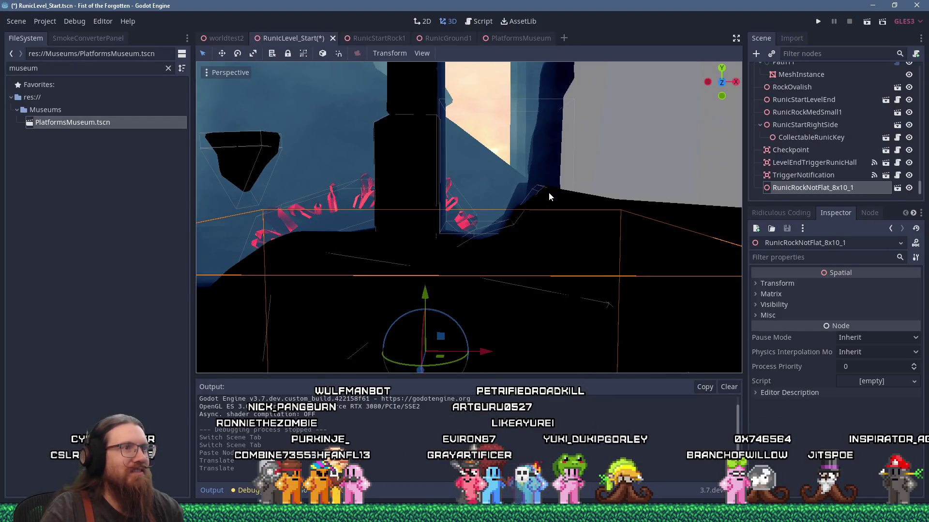
pyautogui.click(549, 193)
pyautogui.click(896, 70)
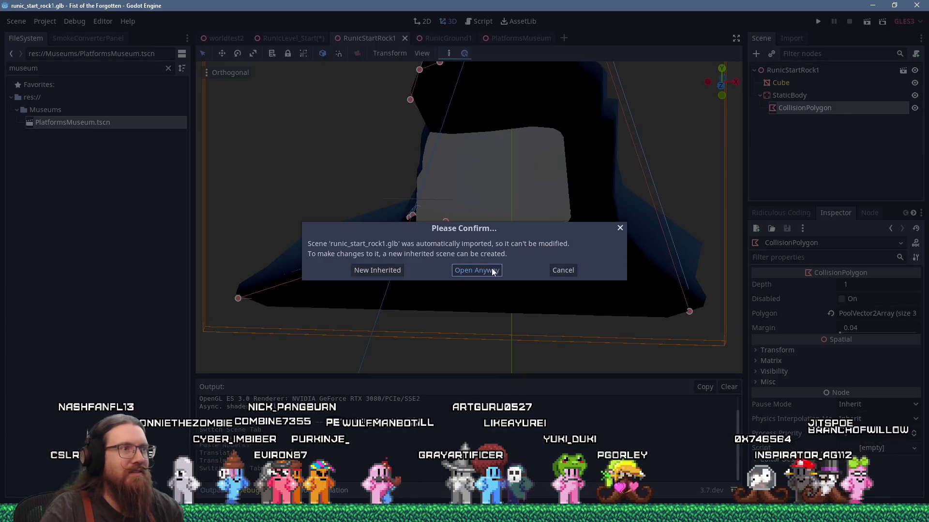
# - Close the imported rock scene, reorder the scene tabs, and view RunicStartRock1 in Rear Orthogonal
pyautogui.click(493, 271)
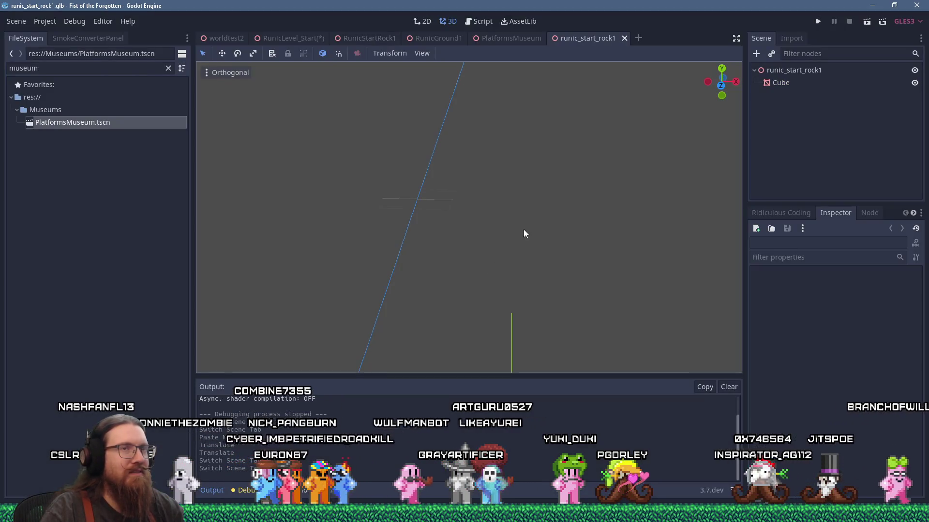
pyautogui.click(624, 38)
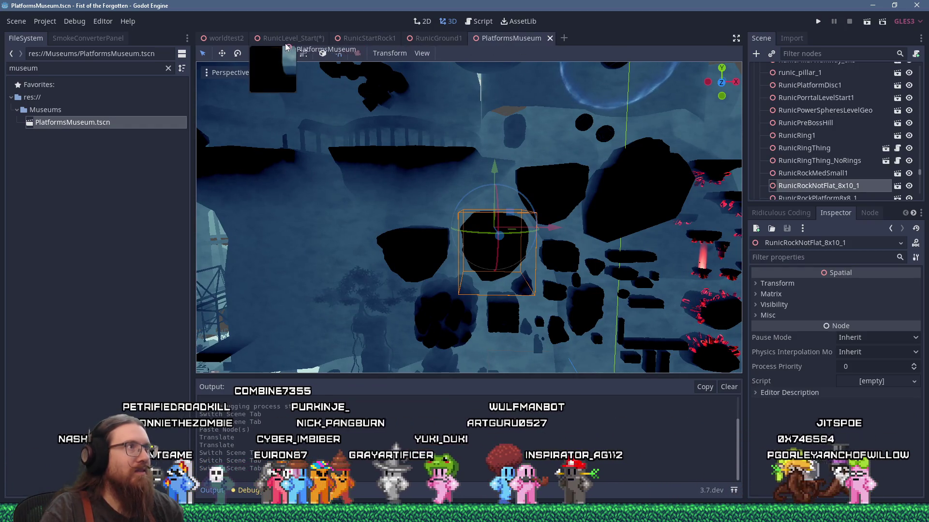
pyautogui.moveTo(266, 44); pyautogui.dragTo(268, 41)
pyautogui.click(517, 35)
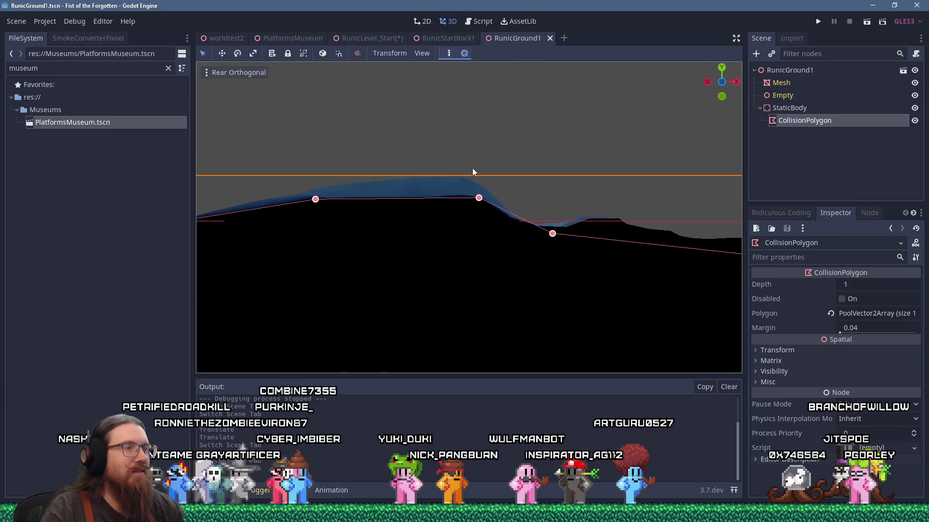
pyautogui.click(426, 39)
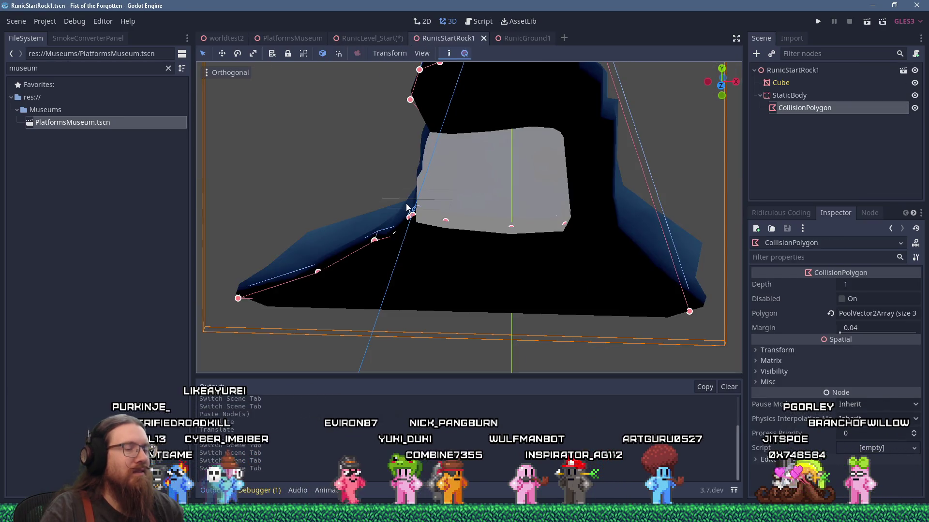
pyautogui.press('ctrl+KP_1')
pyautogui.scroll(5, 416, 198)
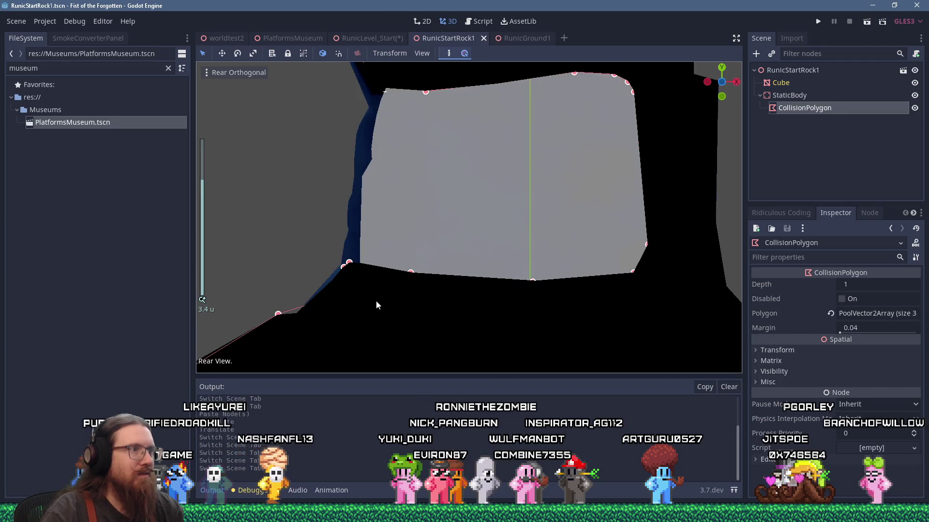
pyautogui.scroll(3, 513, 251)
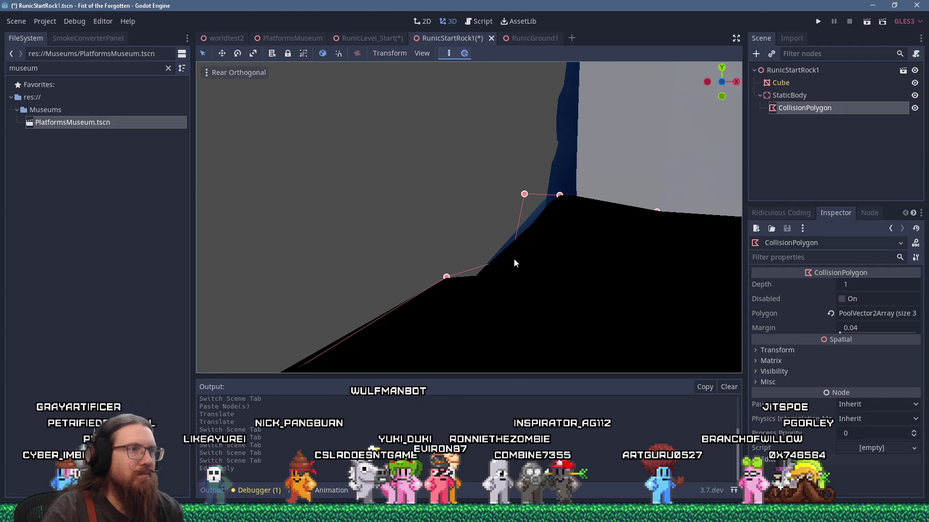
# - Drag the collision polygon points onto the rock's edge, ledge corner and top corner
pyautogui.moveTo(476, 276); pyautogui.dragTo(476, 276)
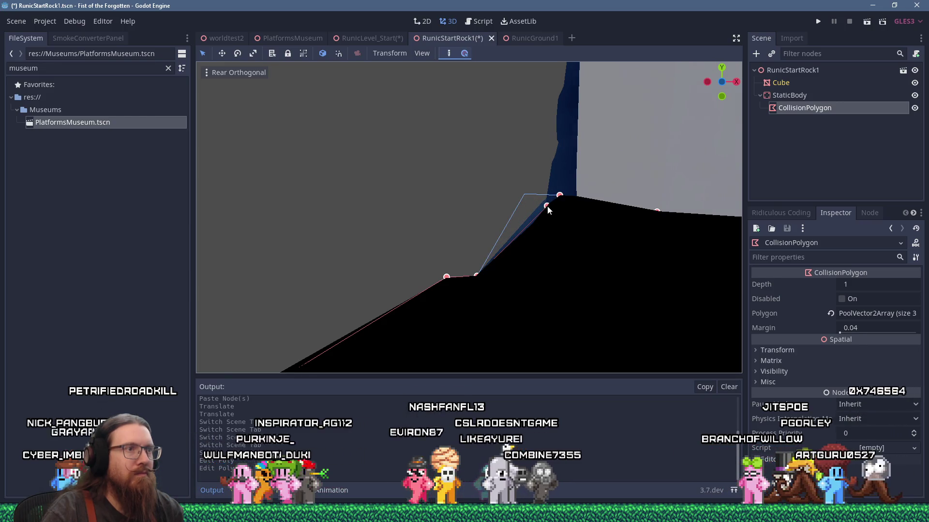
pyautogui.moveTo(548, 206); pyautogui.dragTo(563, 195)
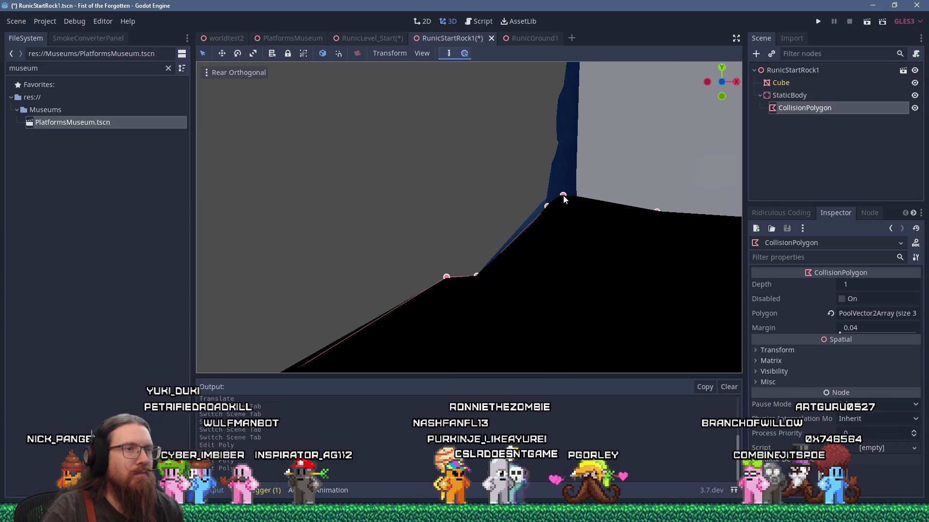
pyautogui.scroll(-5, 563, 195)
pyautogui.scroll(8, 564, 169)
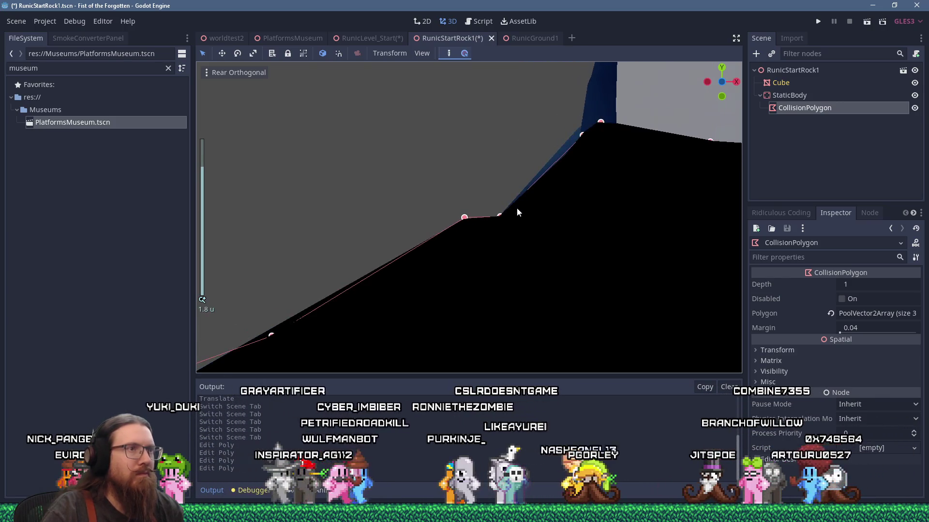
pyautogui.moveTo(600, 122); pyautogui.dragTo(603, 125)
# - Delete the redundant collision points, including a stray one on the lower slope
pyautogui.rightClick(582, 134)
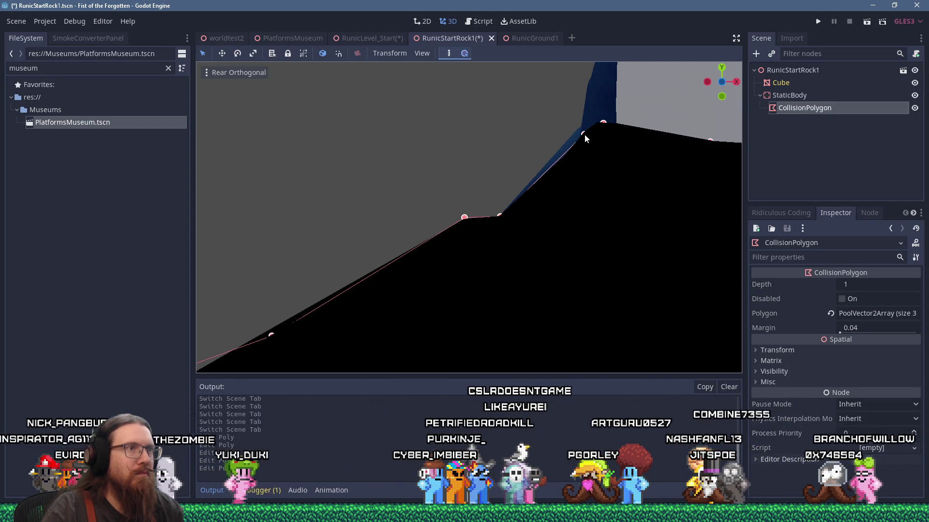
pyautogui.rightClick(499, 216)
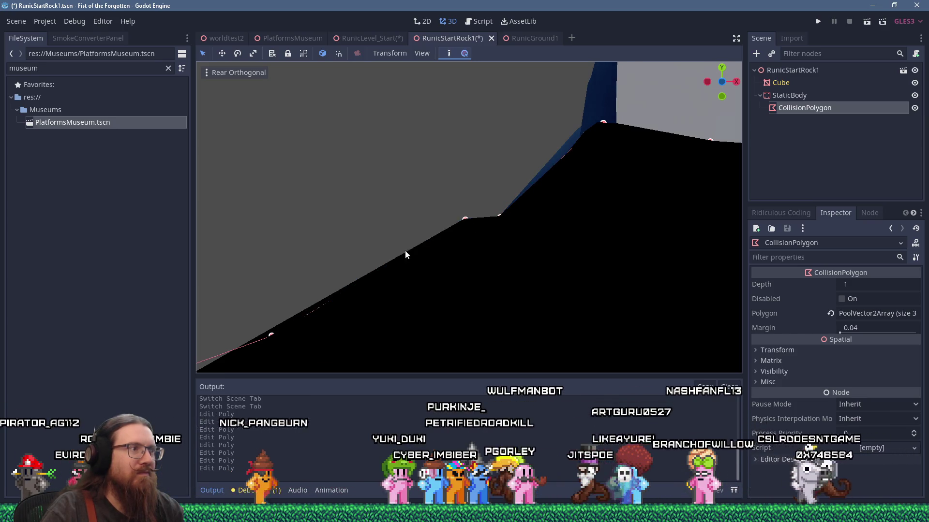
pyautogui.moveTo(422, 248); pyautogui.dragTo(558, 150)
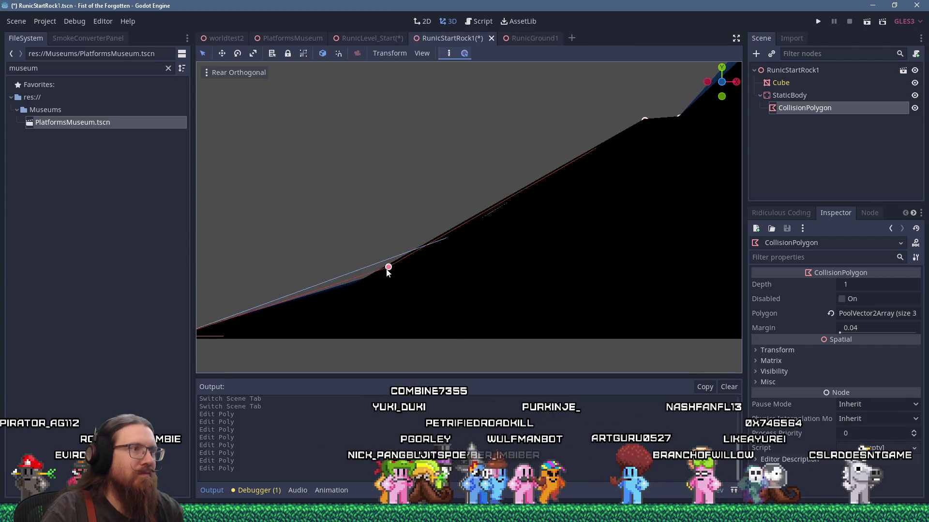
pyautogui.rightClick(366, 282)
pyautogui.scroll(-5, 385, 274)
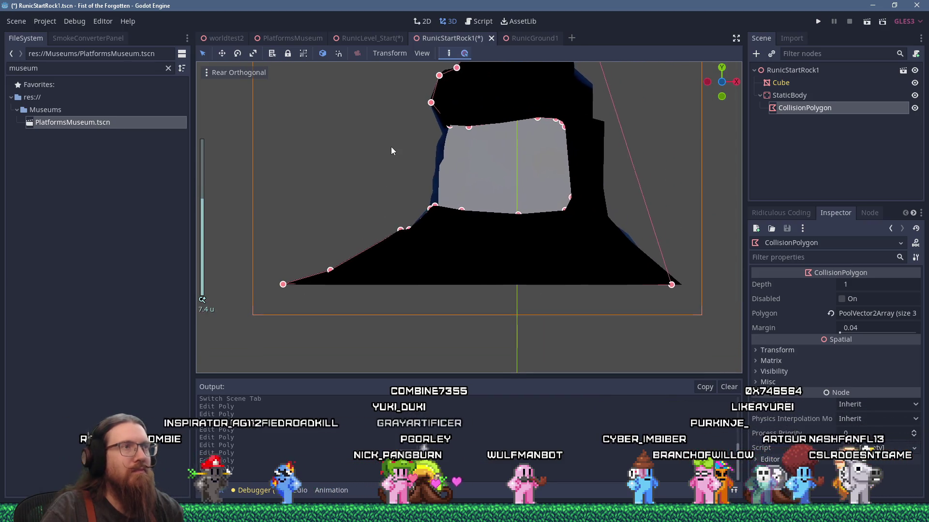
pyautogui.click(17, 21)
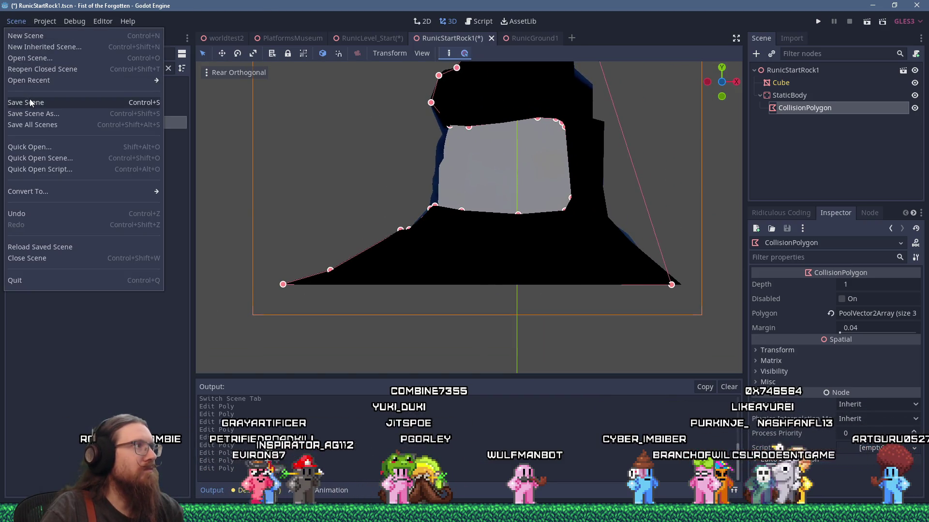
# - Save RunicStartRock1, quick-load the rock material into the Cube's second material slot, and run the game
pyautogui.click(30, 101)
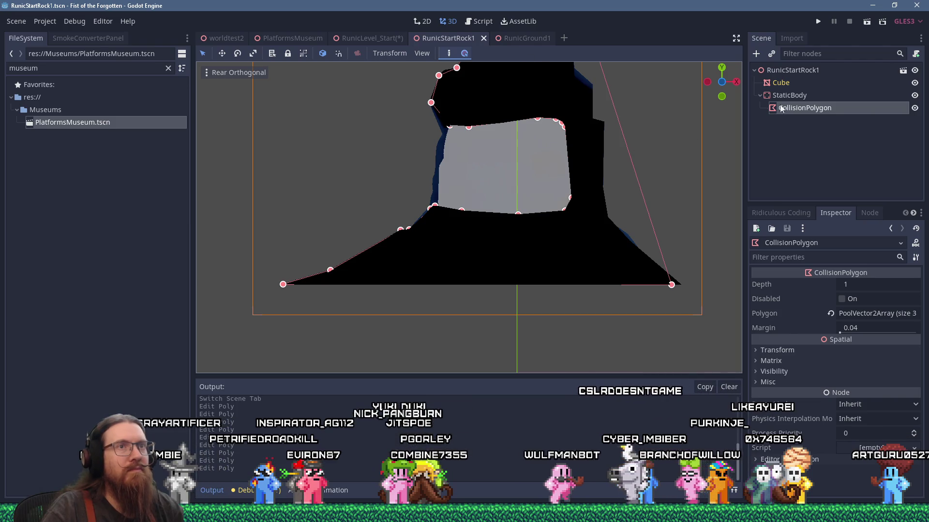
pyautogui.click(780, 82)
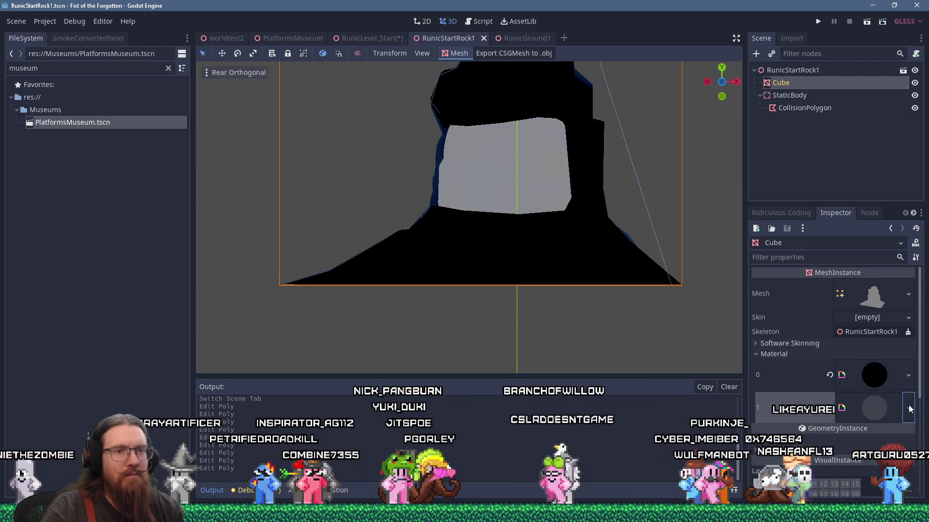
pyautogui.click(907, 375)
pyautogui.click(866, 391)
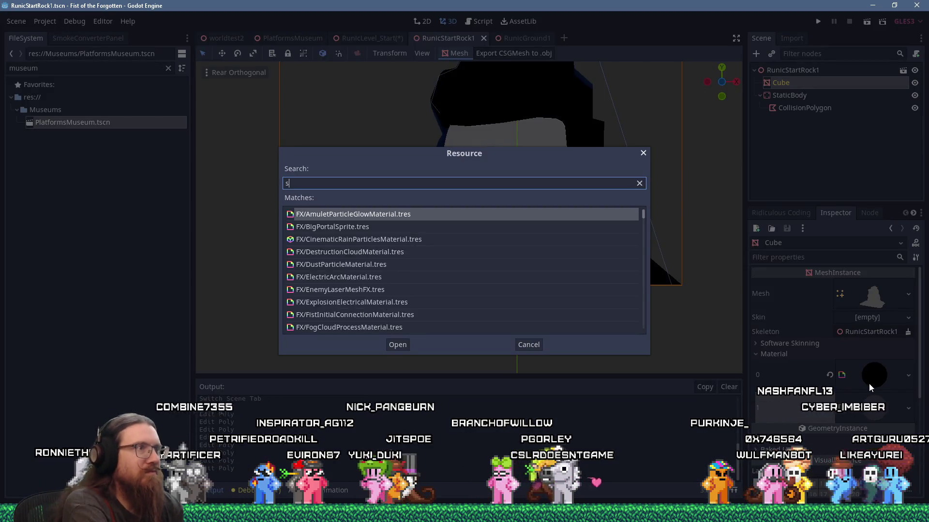
pyautogui.write('rock')
pyautogui.press('Return')
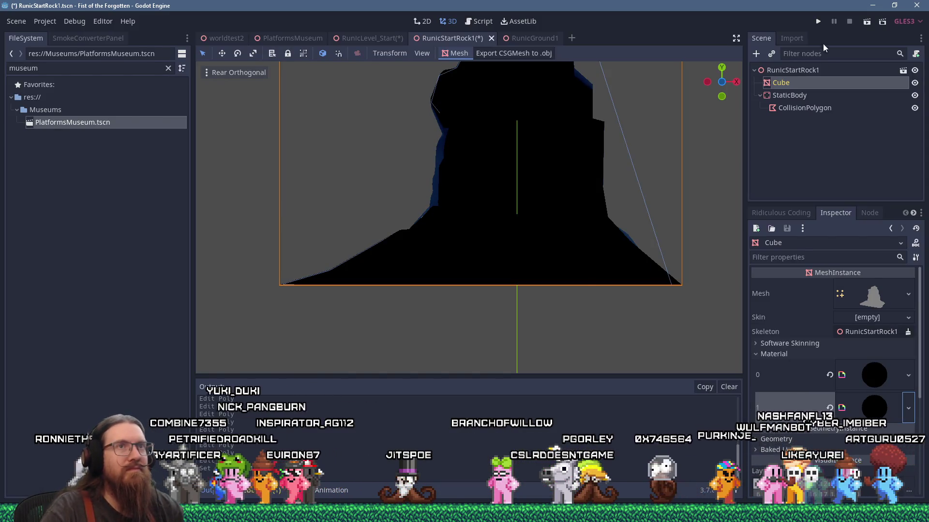
pyautogui.click(820, 22)
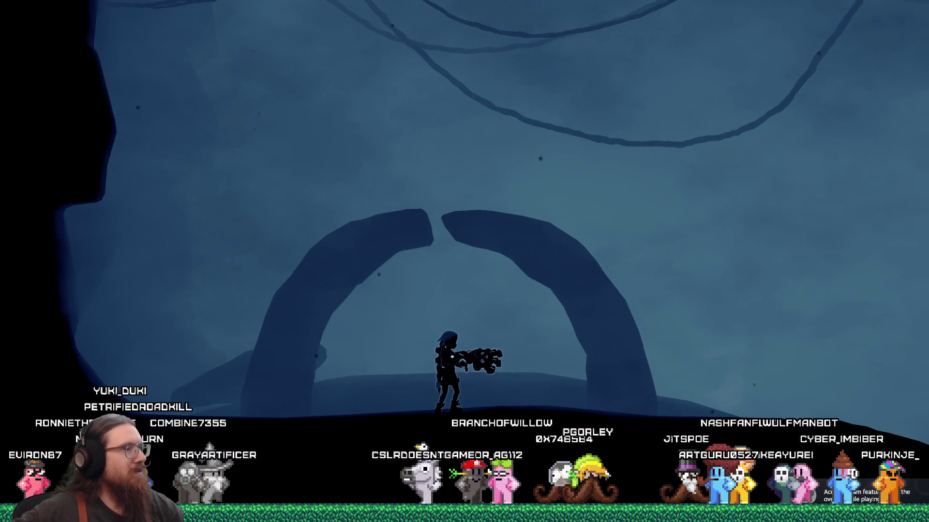
# - Close the dev console, then run and jump the character through the cave's arches and floating rocks
pyautogui.press('`')
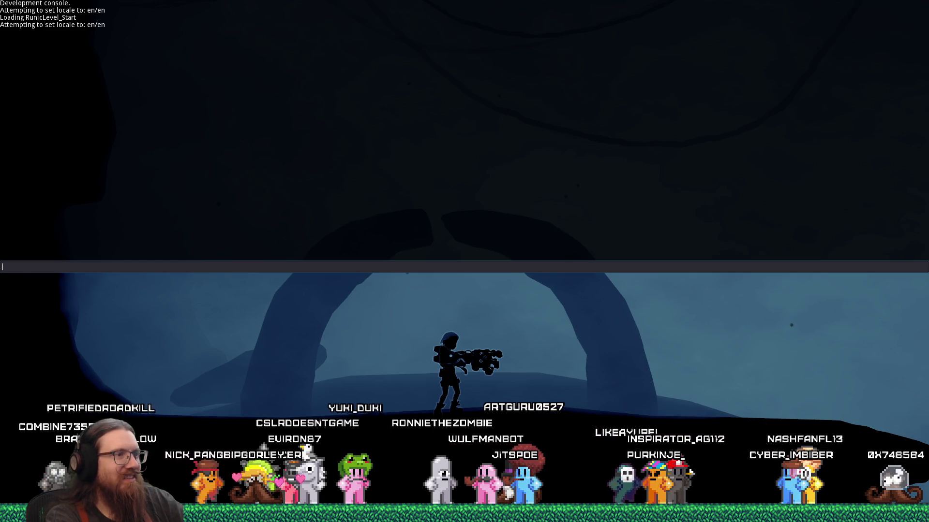
pyautogui.press('`')
pyautogui.press('a')
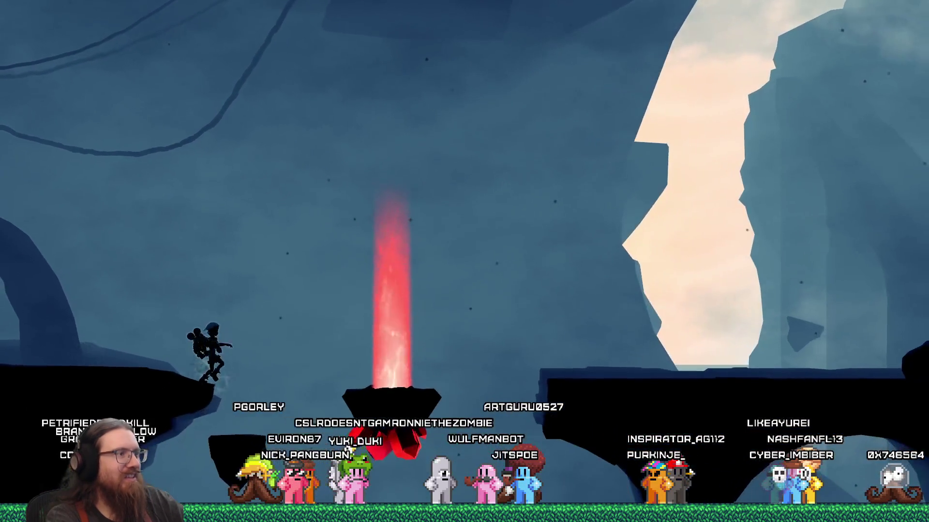
pyautogui.press('d')
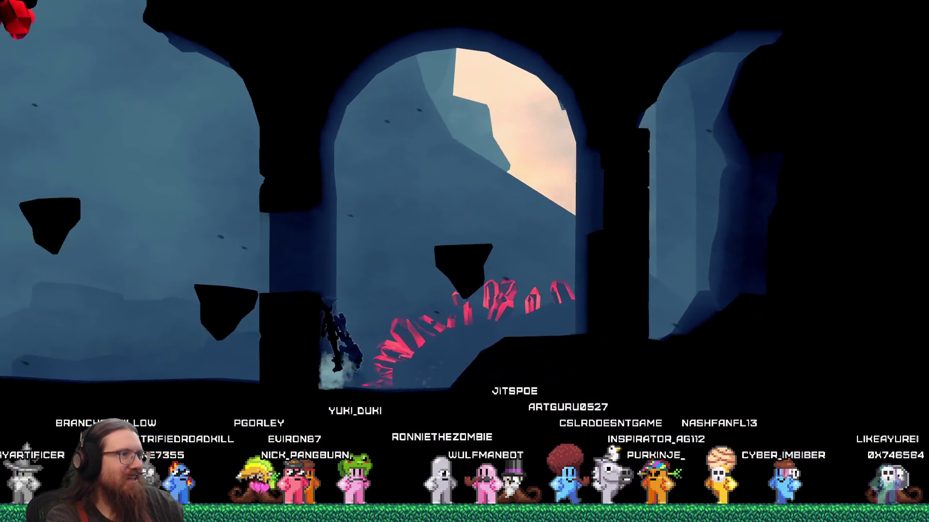
pyautogui.press('space')
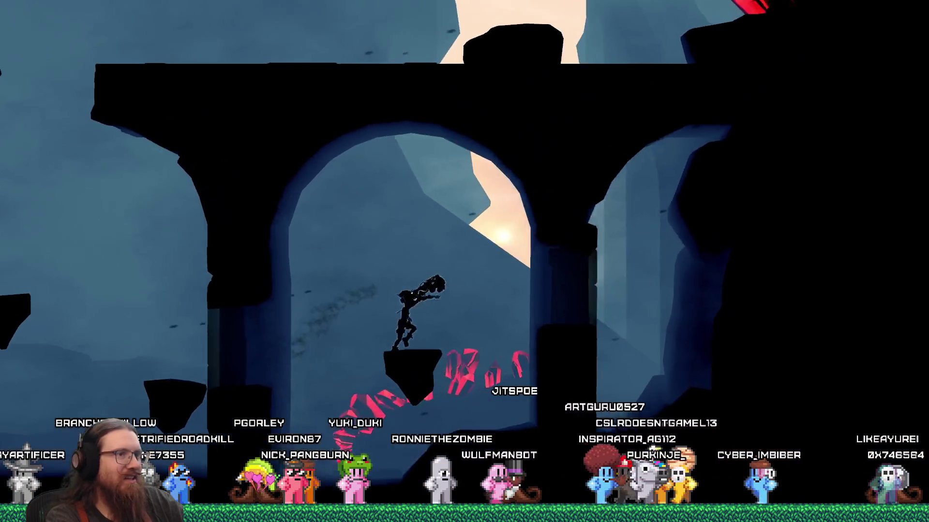
pyautogui.press('d')
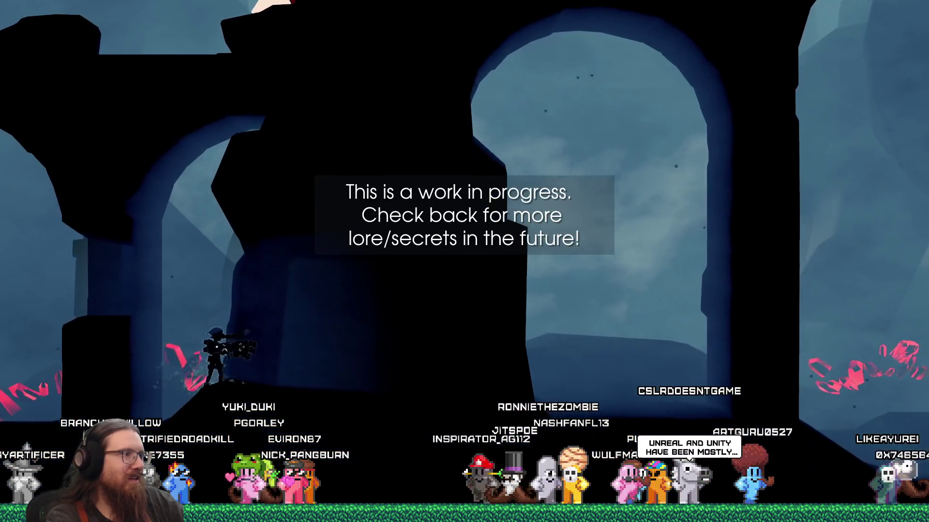
pyautogui.press('a')
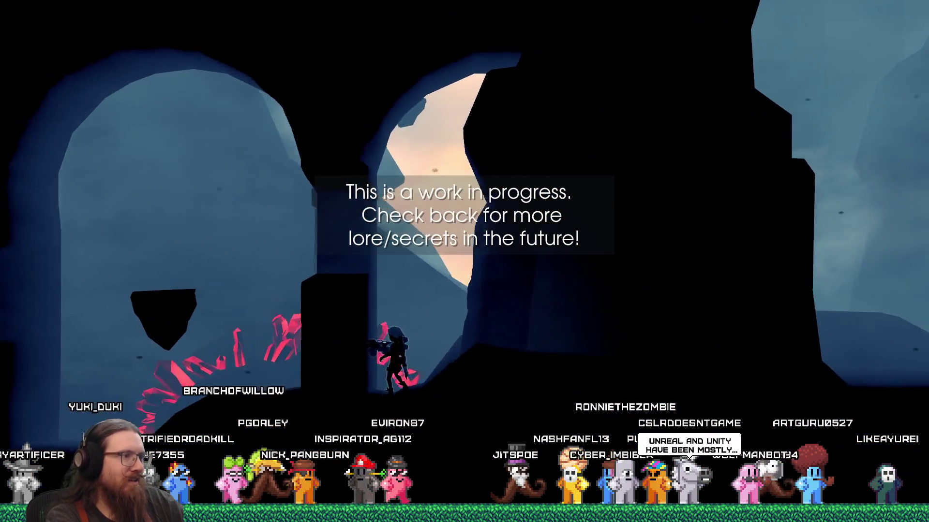
pyautogui.press('d')
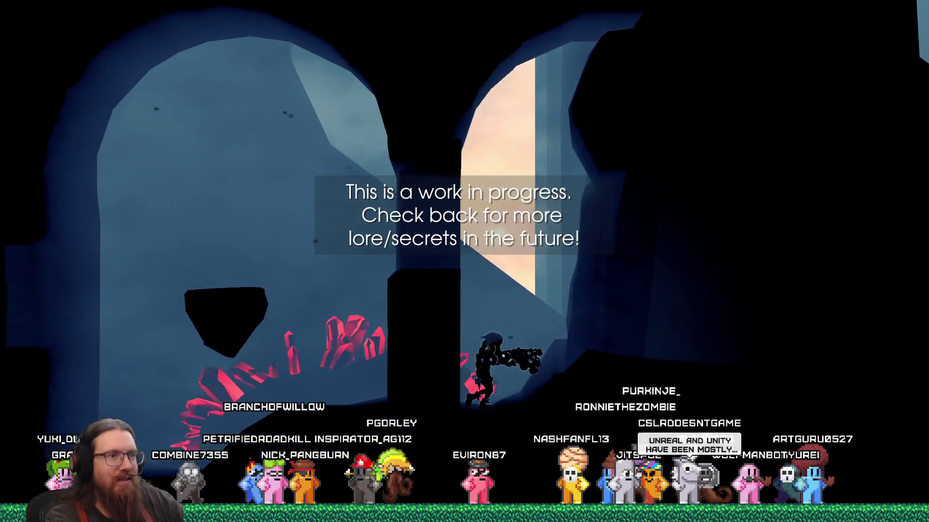
pyautogui.press('a')
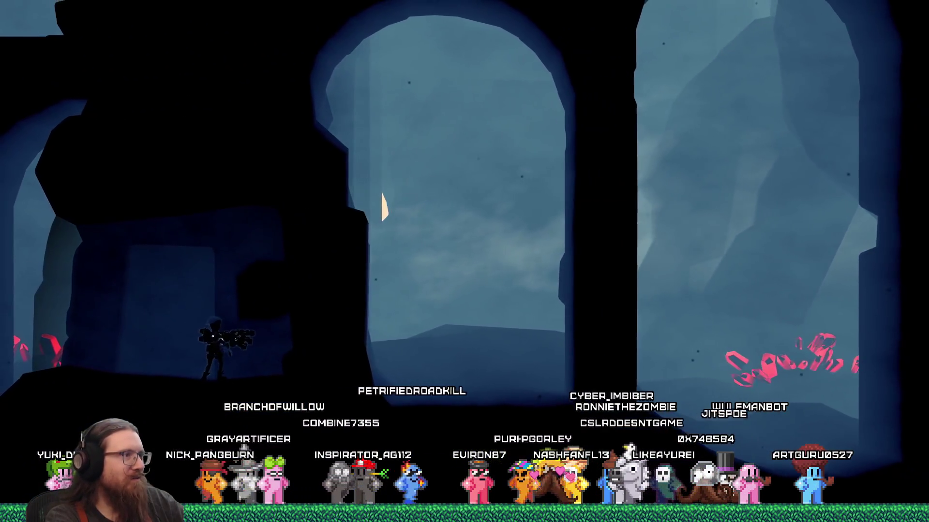
pyautogui.press('a')
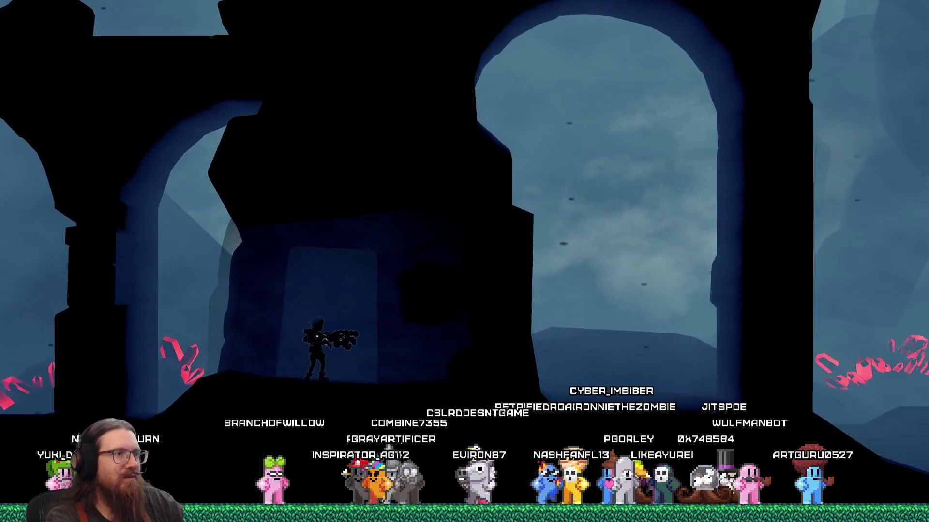
pyautogui.press('a')
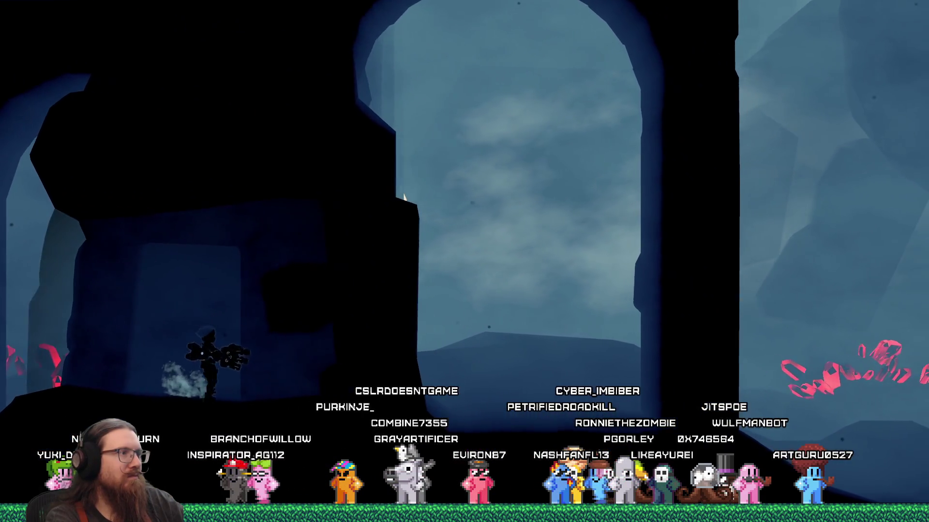
pyautogui.press('a')
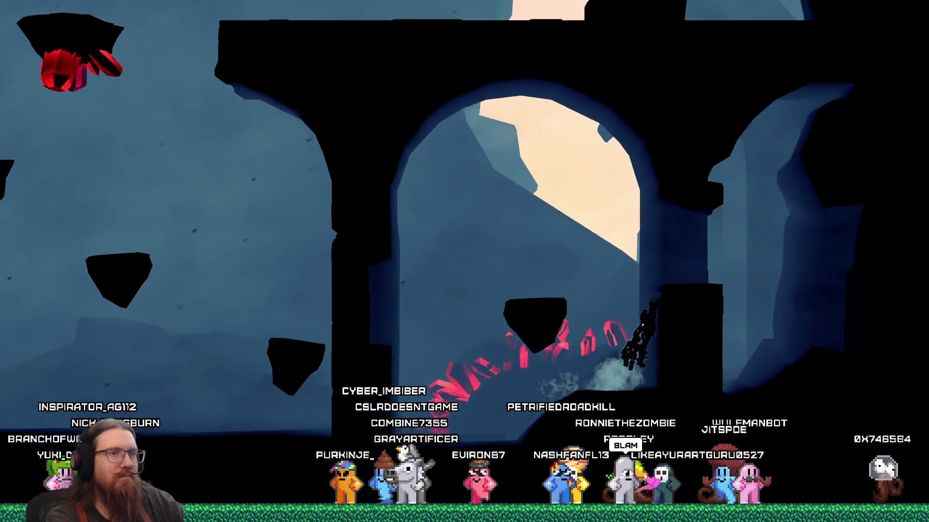
pyautogui.press('a')
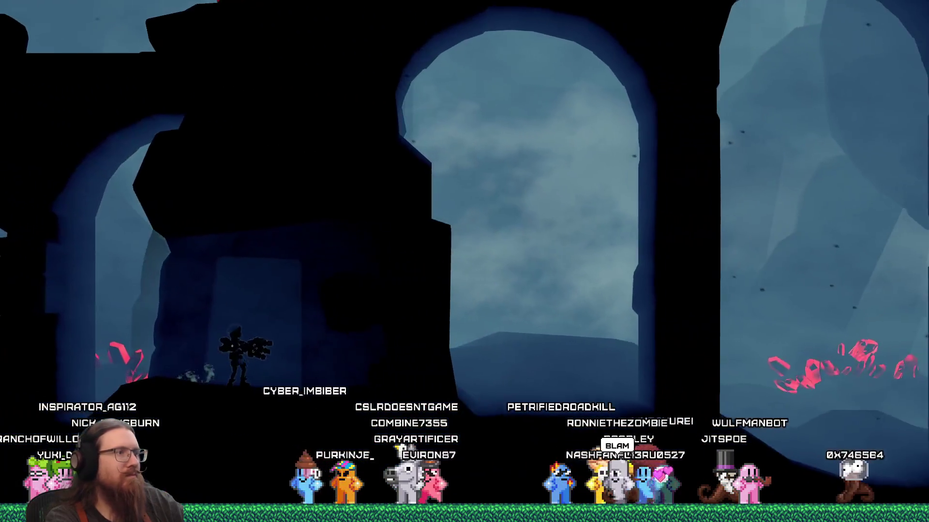
pyautogui.press('d')
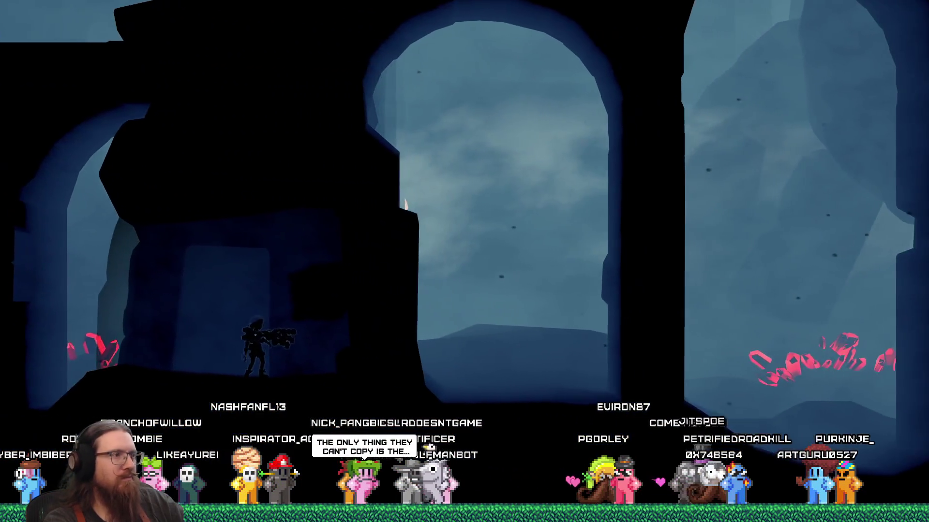
# - Quit the test game with the quit command in the dev console
pyautogui.press('`')
pyautogui.write('quit')
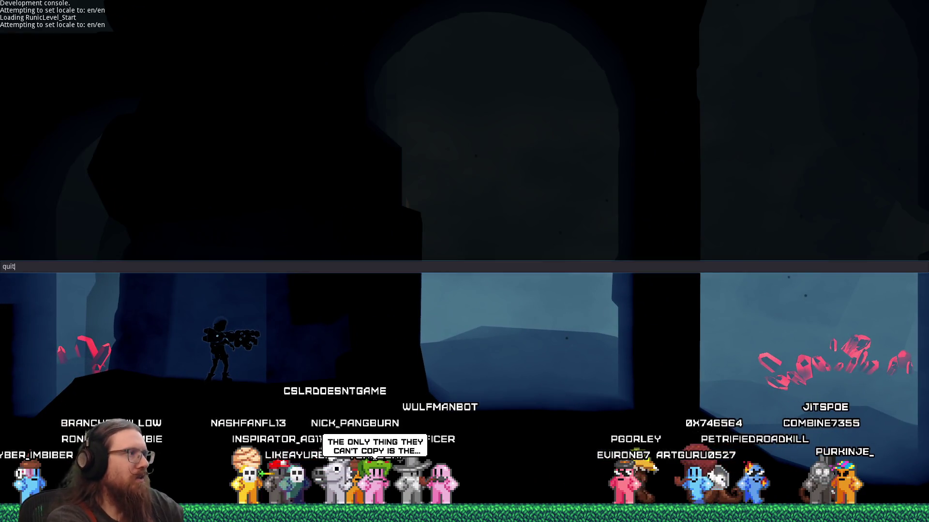
pyautogui.press('Return')
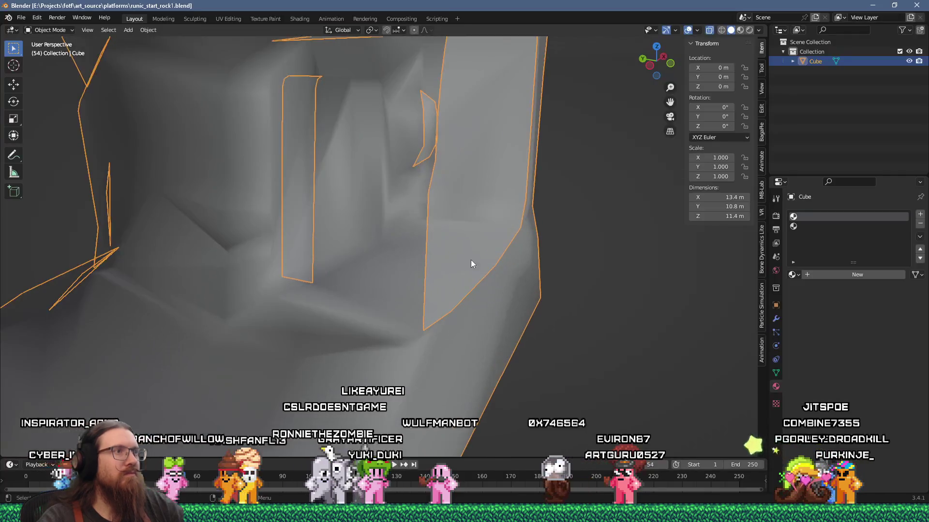
# - In face select mode, move the small rune face 0.189 m along Y
pyautogui.scroll(2, 403, 169)
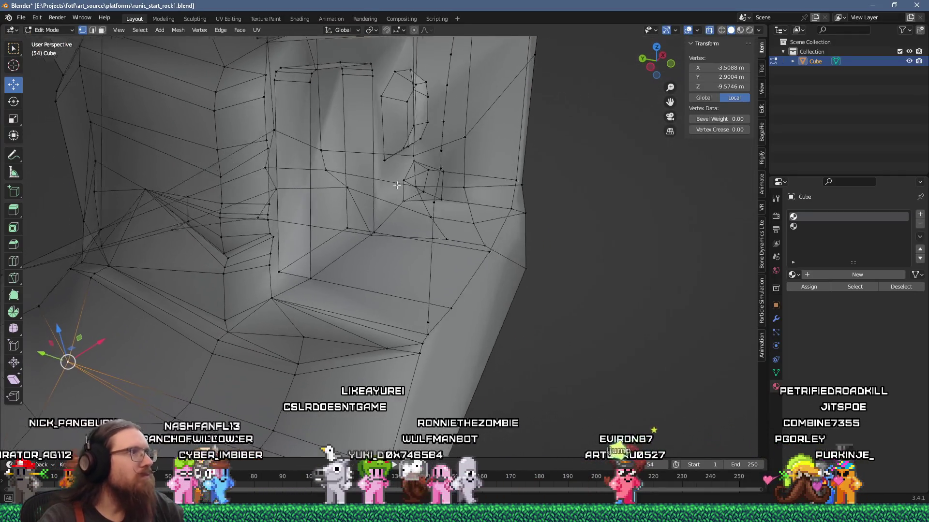
pyautogui.press('3')
pyautogui.click(409, 130)
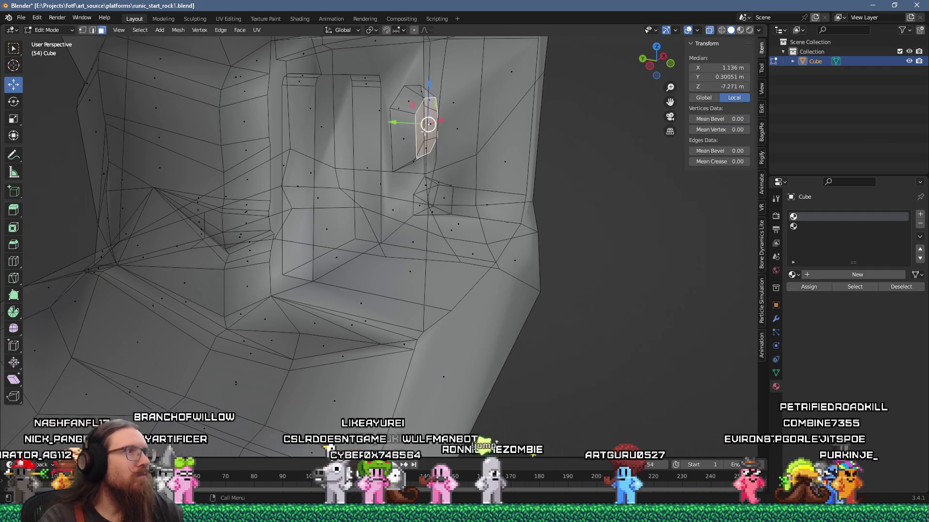
pyautogui.press('g')
pyautogui.press('y')
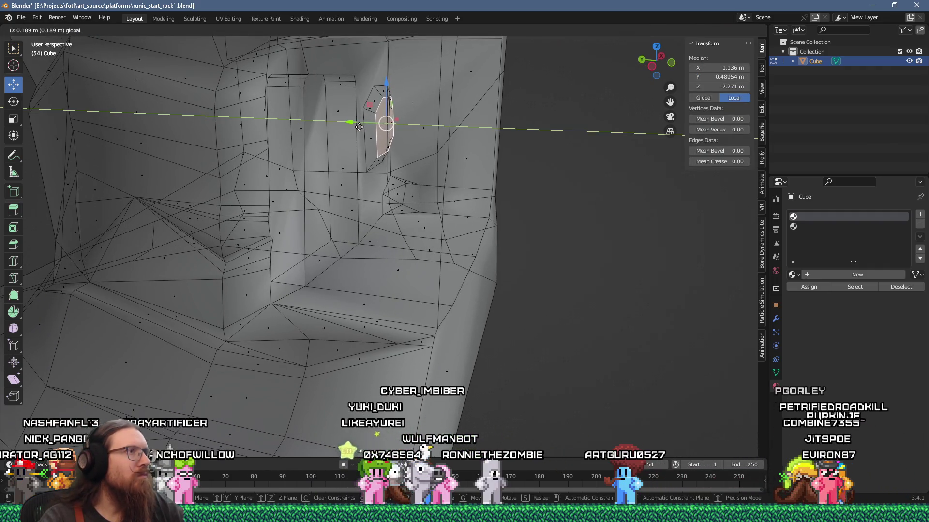
pyautogui.click(359, 127)
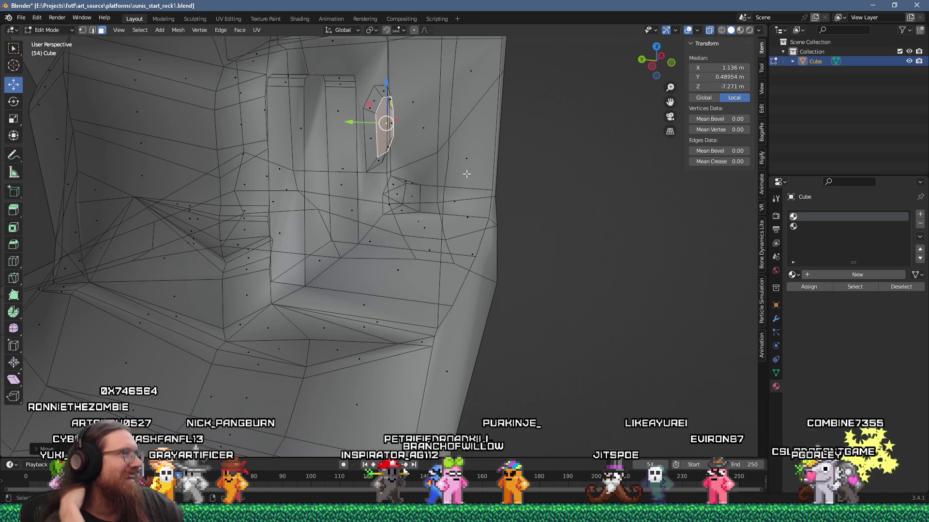
# - Save runic_start_rock1.blend
pyautogui.hotkey('ctrl', 's')
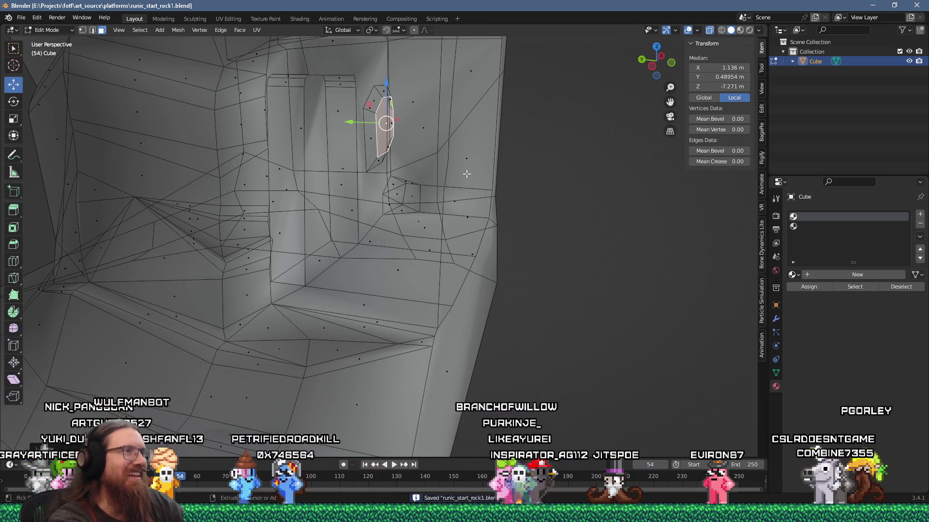
pyautogui.scroll(-6, 466, 174)
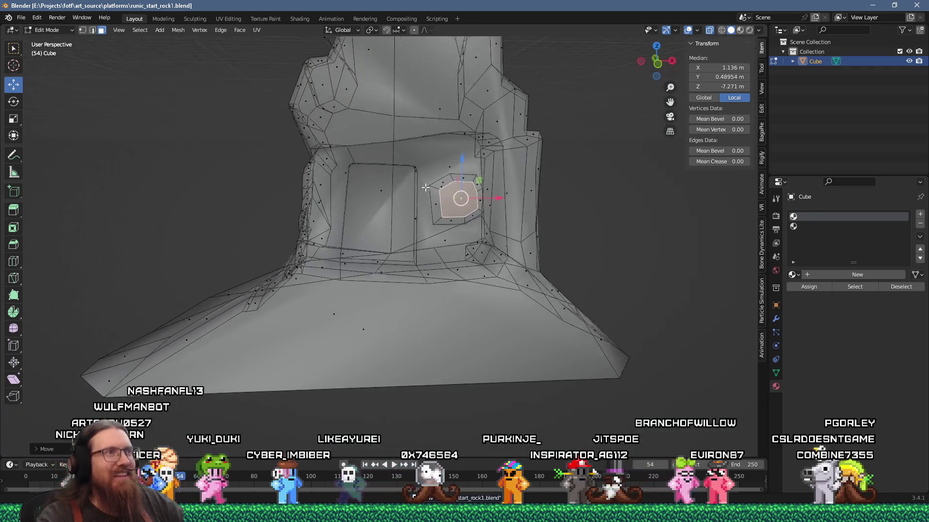
pyautogui.moveTo(425, 188); pyautogui.dragTo(465, 191)
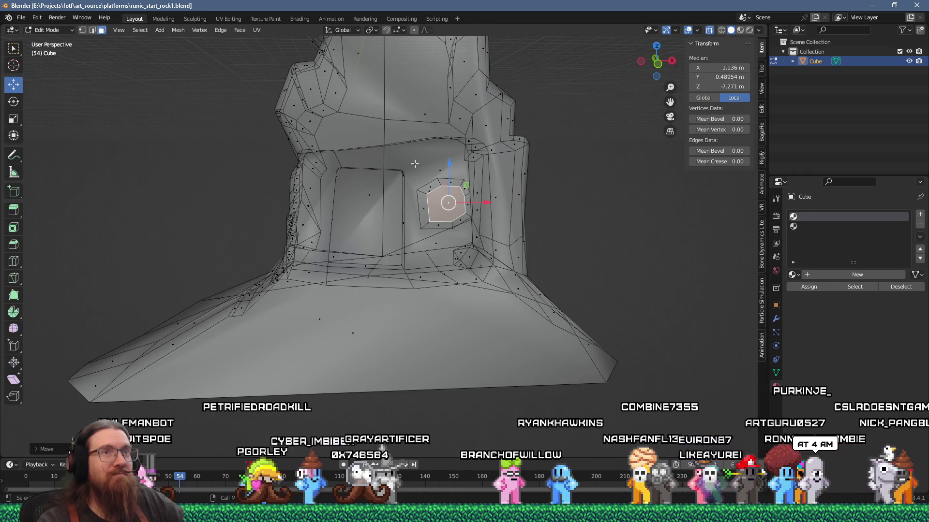
# - Push the small hexagonal rune face 0.1425 m into the rock wall along X
pyautogui.scroll(3, 451, 191)
pyautogui.moveTo(463, 195)
pyautogui.mouseDown()
pyautogui.moveTo(286, 224)
pyautogui.moveTo(476, 204)
pyautogui.mouseUp()
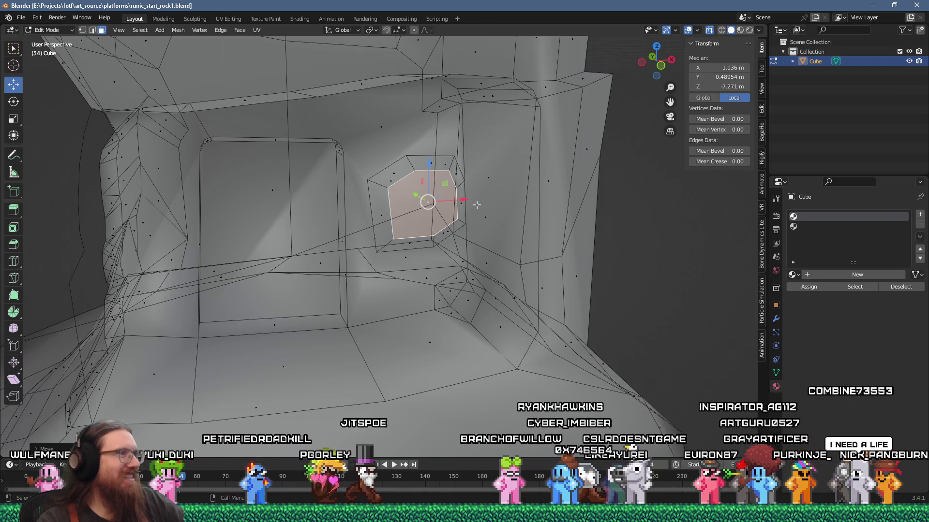
pyautogui.moveTo(477, 205); pyautogui.dragTo(413, 214)
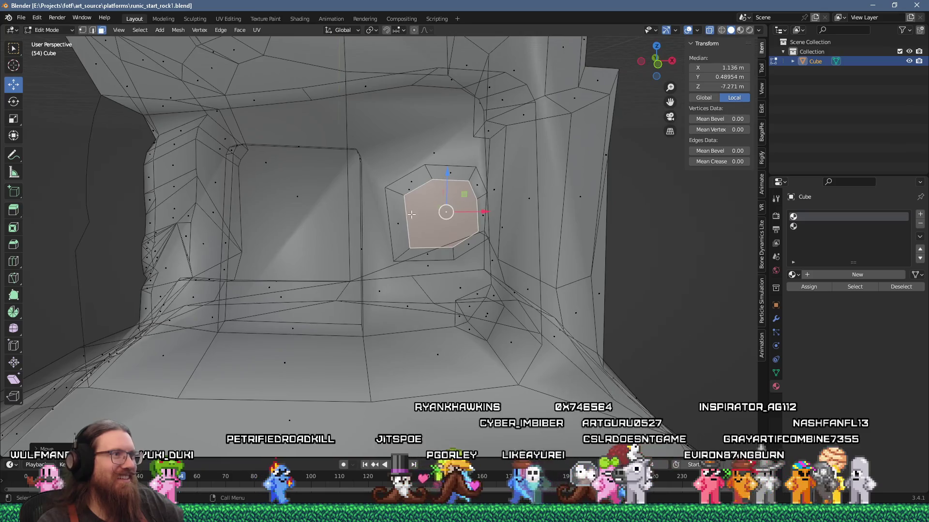
pyautogui.press('g')
pyautogui.press('x')
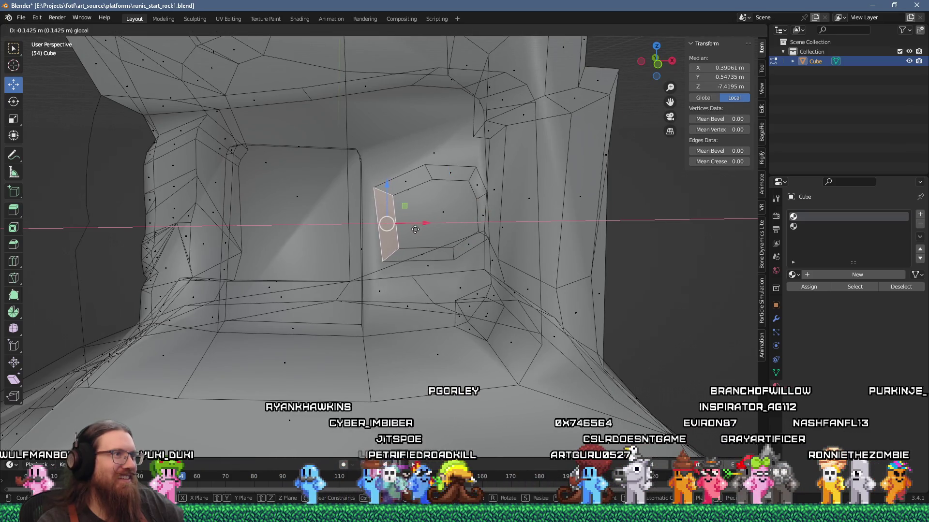
pyautogui.click(409, 229)
# - Save runic_start_rock1.blend again
pyautogui.scroll(-4, 361, 165)
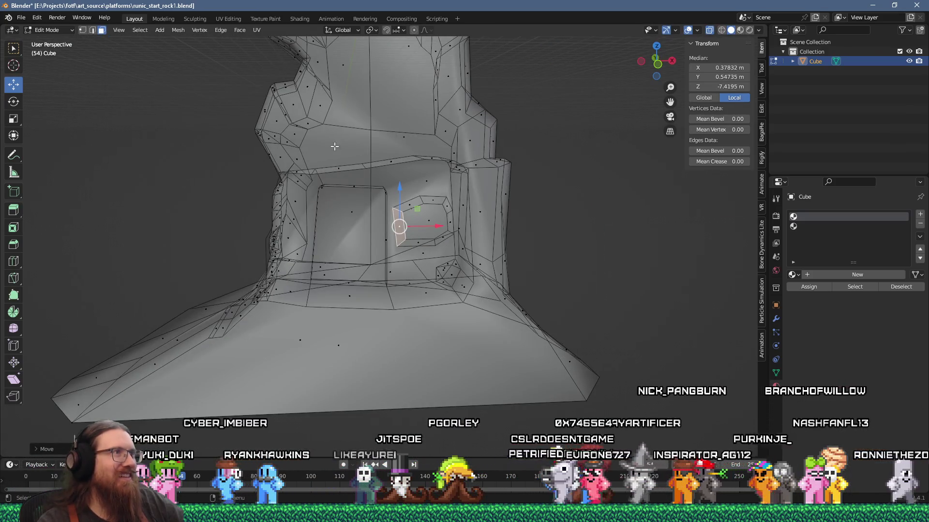
pyautogui.click(22, 18)
pyautogui.hotkey('ctrl', 's')
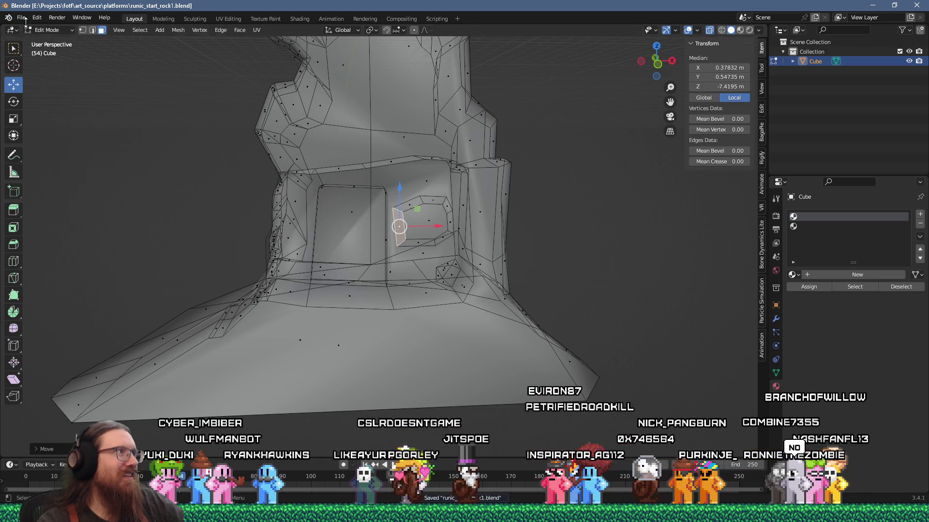
pyautogui.click(21, 18)
# - Re-export the rock as a glTF 2.0 binary .glb file
pyautogui.moveTo(58, 159)
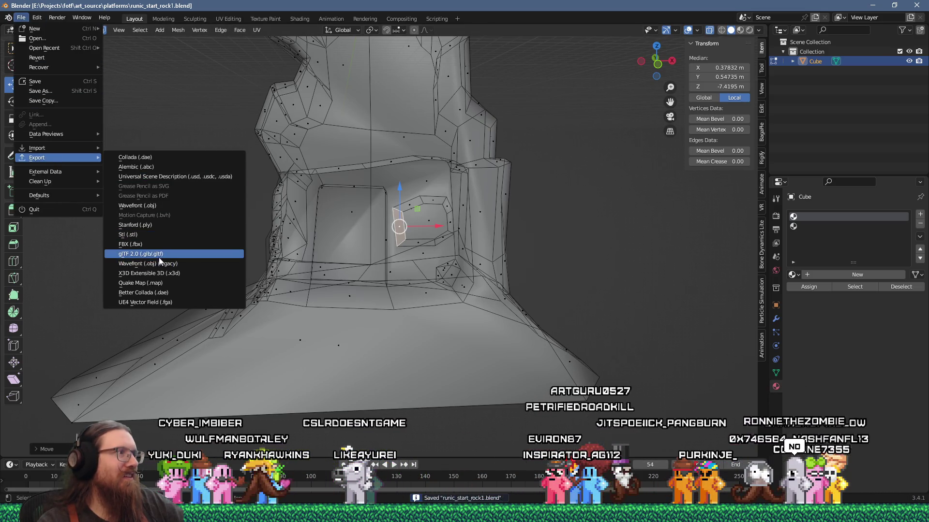
pyautogui.click(141, 254)
pyautogui.click(742, 408)
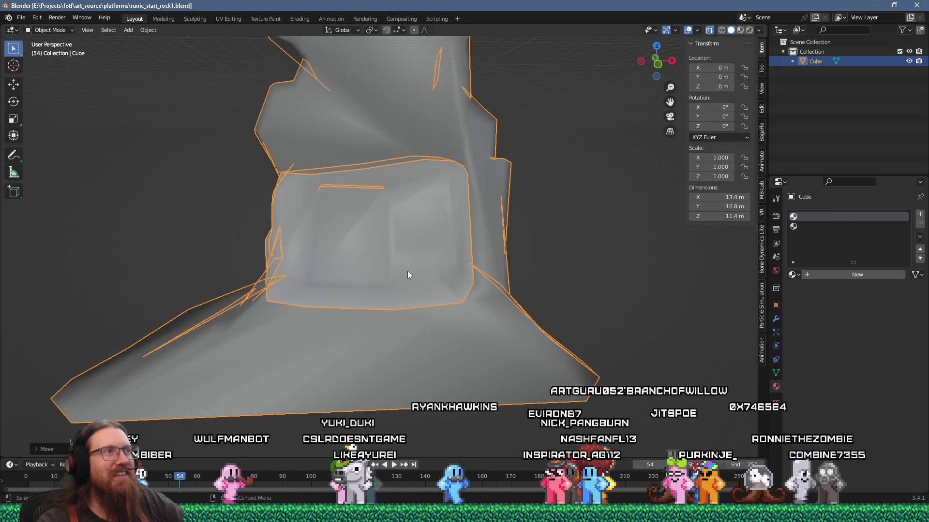
# - Glance at the to-do notes in Notepad, then bring the Godot editor to the front
pyautogui.hotkey('alt', 'Tab')
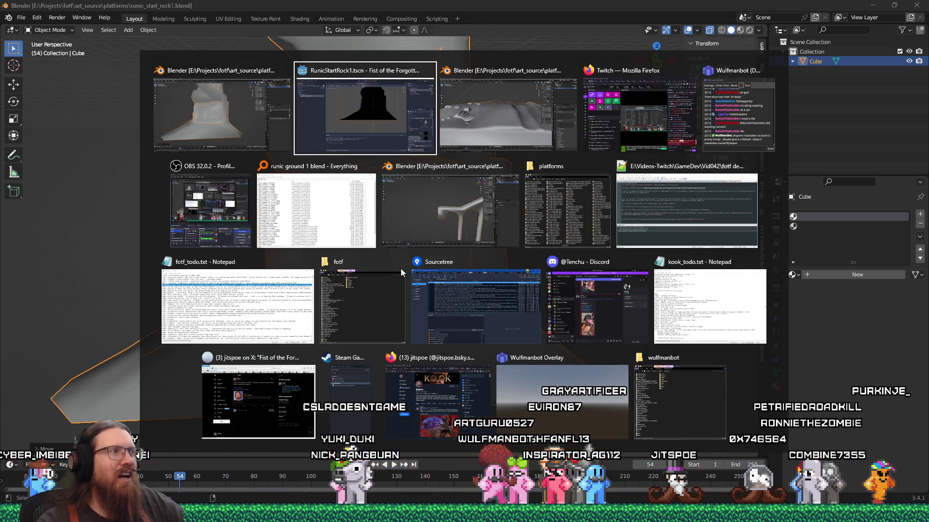
pyautogui.click(291, 303)
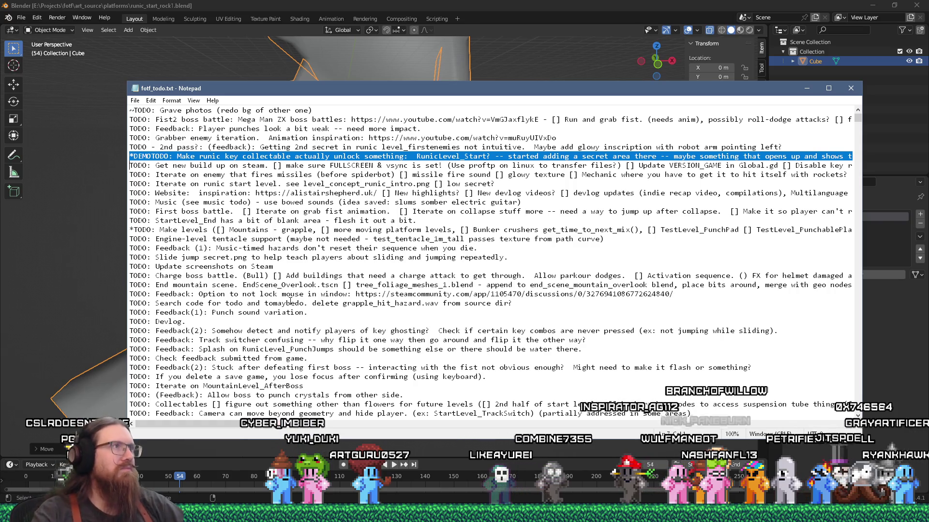
pyautogui.hotkey('alt', 'Tab')
pyautogui.click(541, 116)
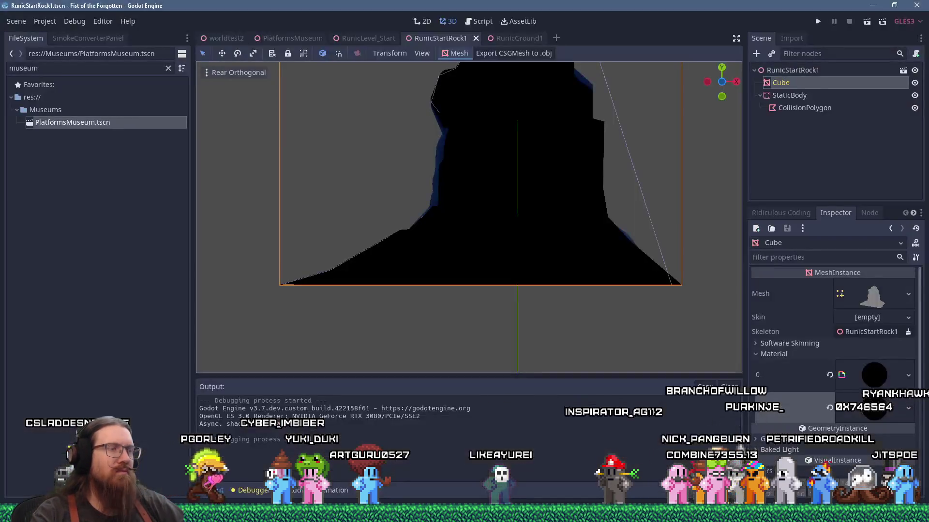
# - Inspect the updated rock, then frame RunicStartRock1 in the RunicLevel_Start scene
pyautogui.moveTo(504, 237)
pyautogui.mouseDown()
pyautogui.moveTo(515, 231)
pyautogui.moveTo(539, 312)
pyautogui.mouseUp()
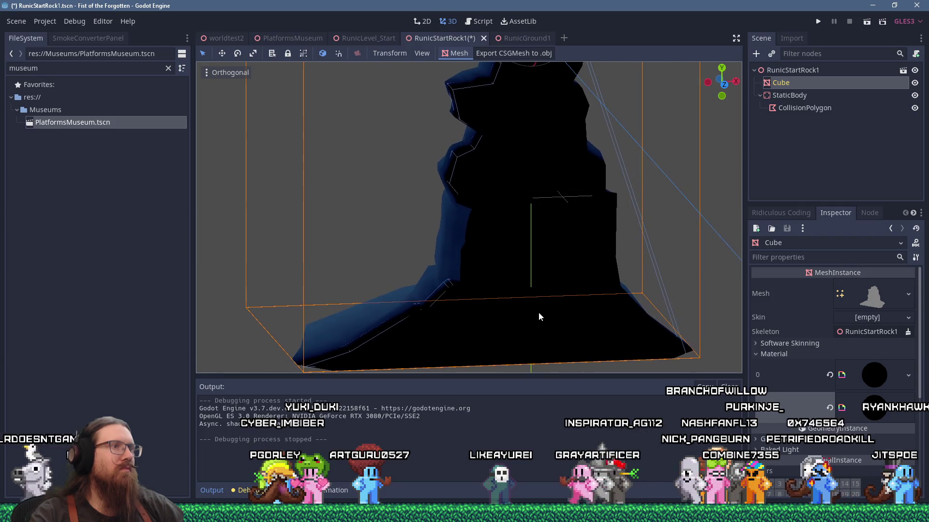
pyautogui.moveTo(449, 285)
pyautogui.mouseDown()
pyautogui.moveTo(555, 269)
pyautogui.moveTo(603, 273)
pyautogui.moveTo(572, 282)
pyautogui.moveTo(418, 274)
pyautogui.mouseUp()
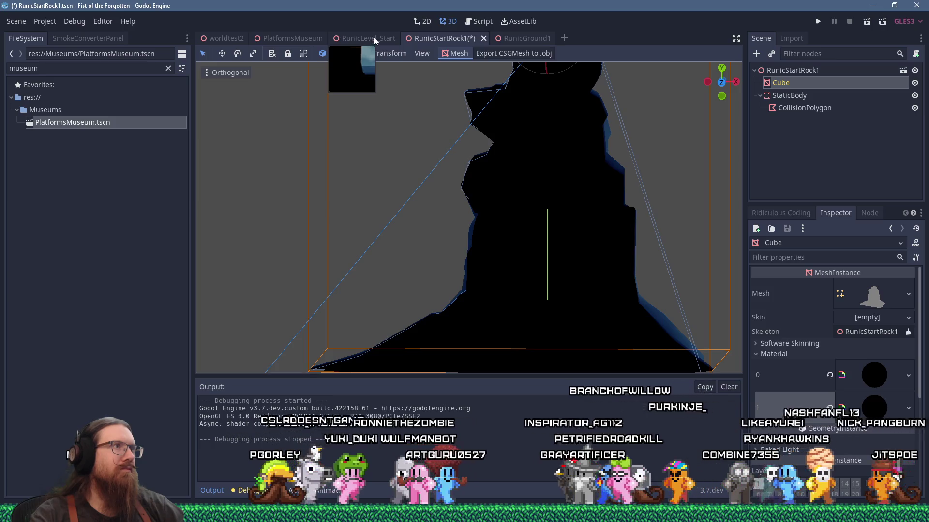
pyautogui.click(373, 37)
pyautogui.press('f')
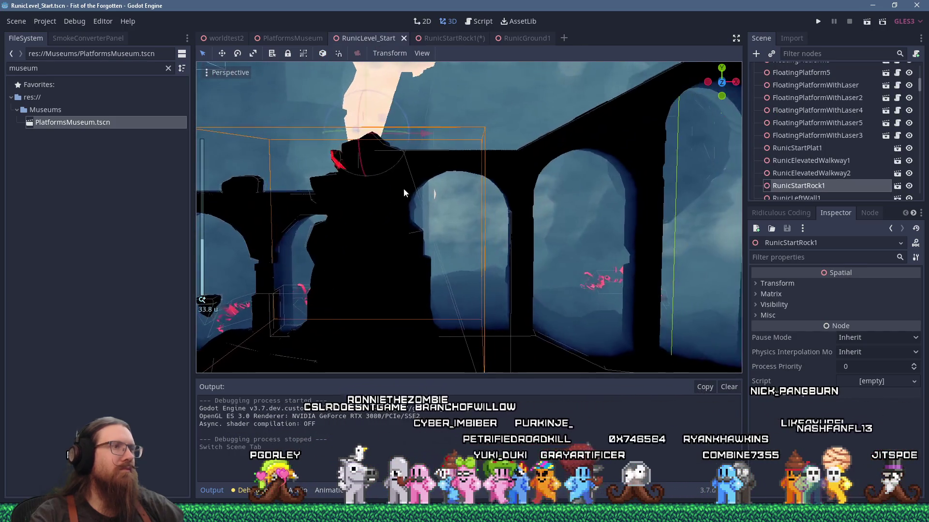
pyautogui.scroll(-2, 812, 187)
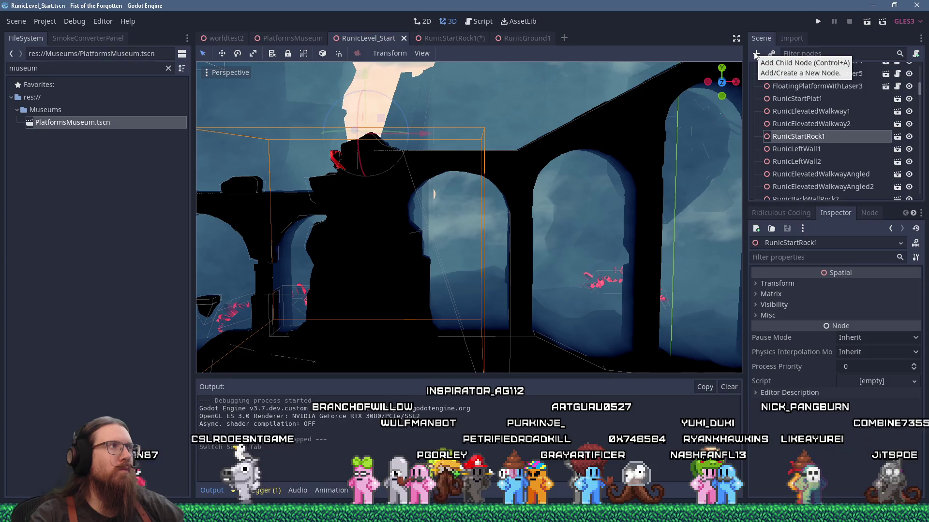
# - Filter FileSystem by 'pickup' and check which scenes own InteractiveTriggerPickupsRequired.gd
pyautogui.doubleClick(65, 63)
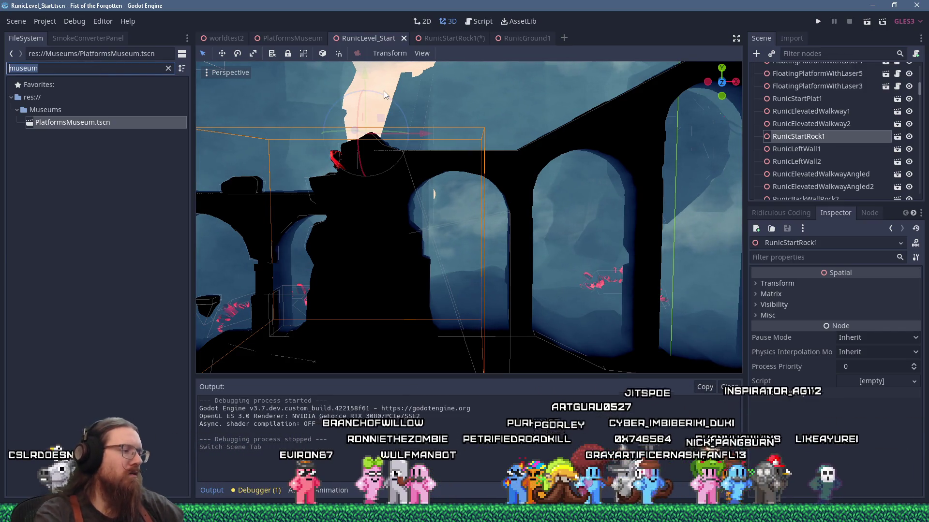
pyautogui.write('pickup')
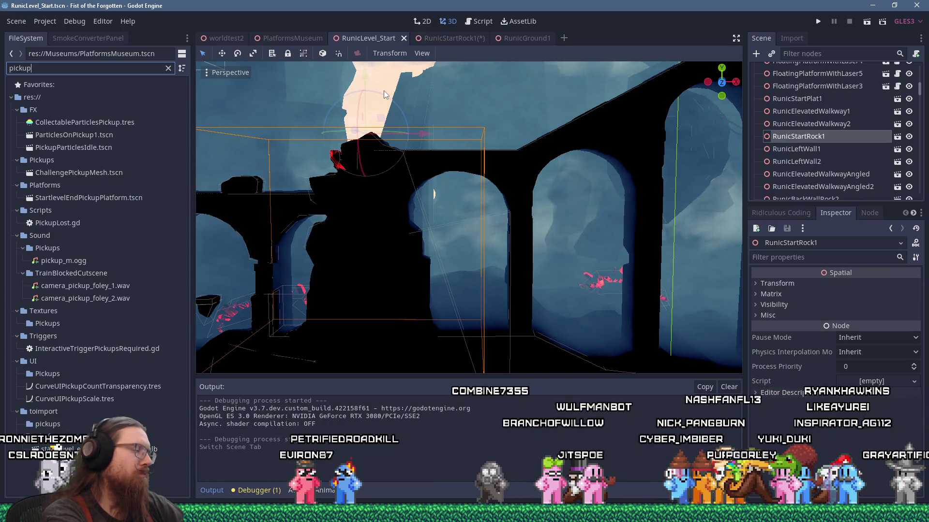
pyautogui.rightClick(146, 351)
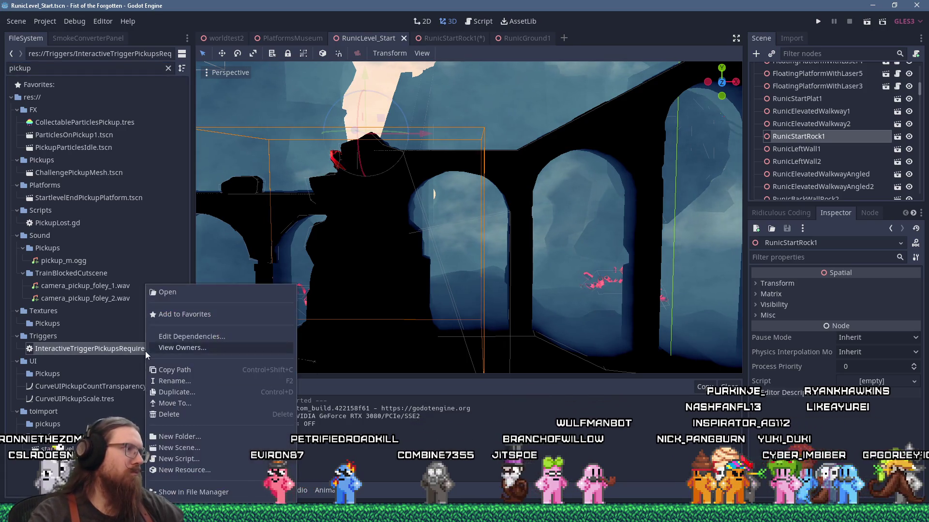
pyautogui.click(214, 344)
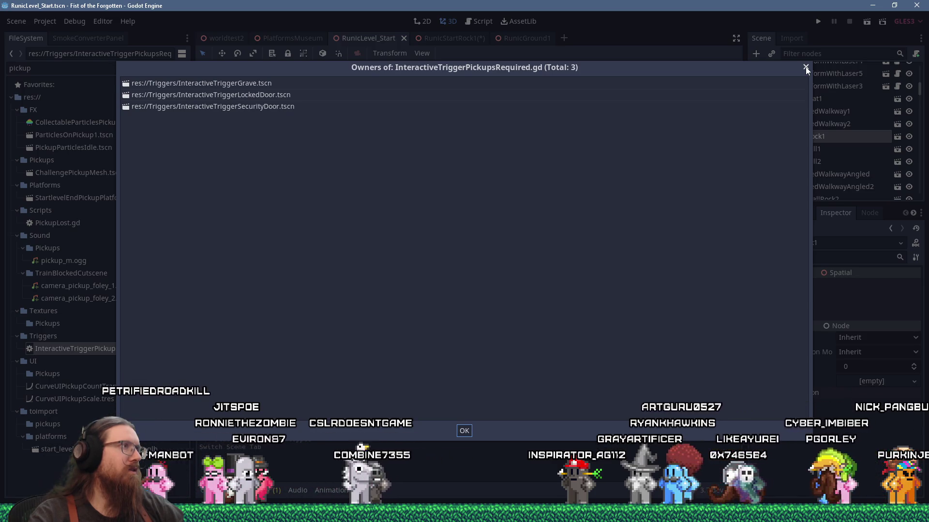
pyautogui.click(805, 66)
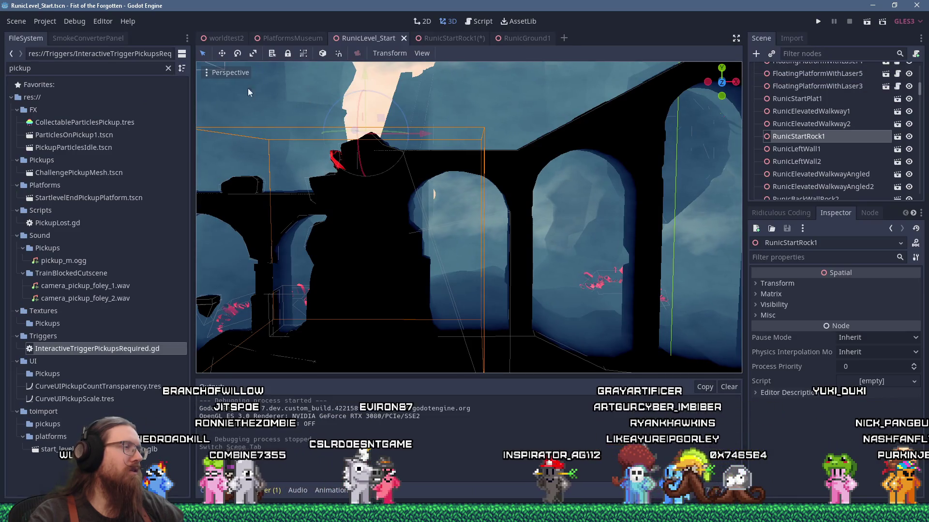
# - Filter FileSystem by 'Interactive', open InteractiveTriggerLockedDoor.tscn and inspect its Area, root and CollisionShape nodes
pyautogui.doubleClick(104, 68)
pyautogui.write('Inter')
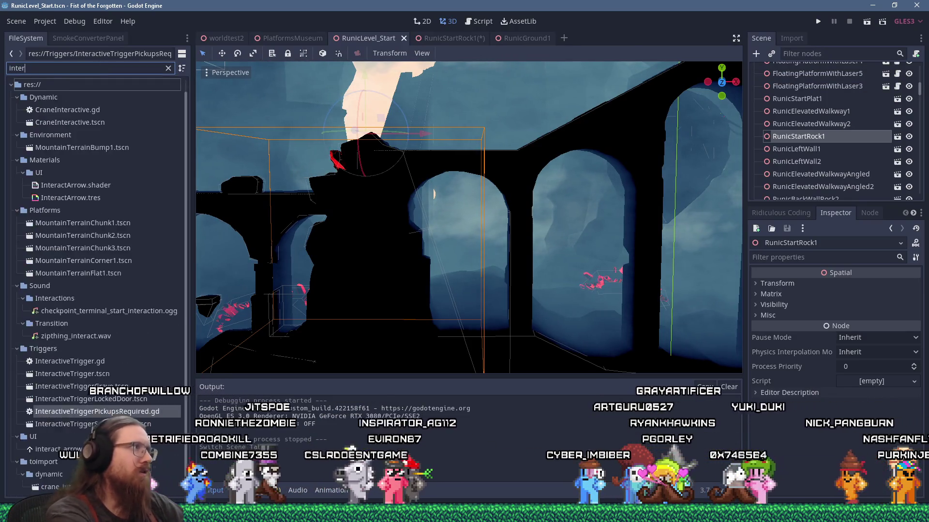
pyautogui.write('active')
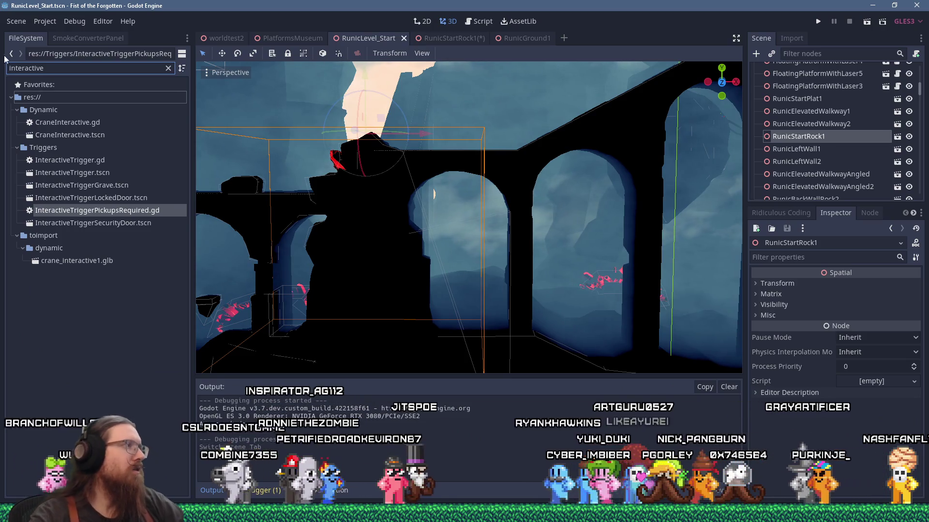
pyautogui.doubleClick(117, 198)
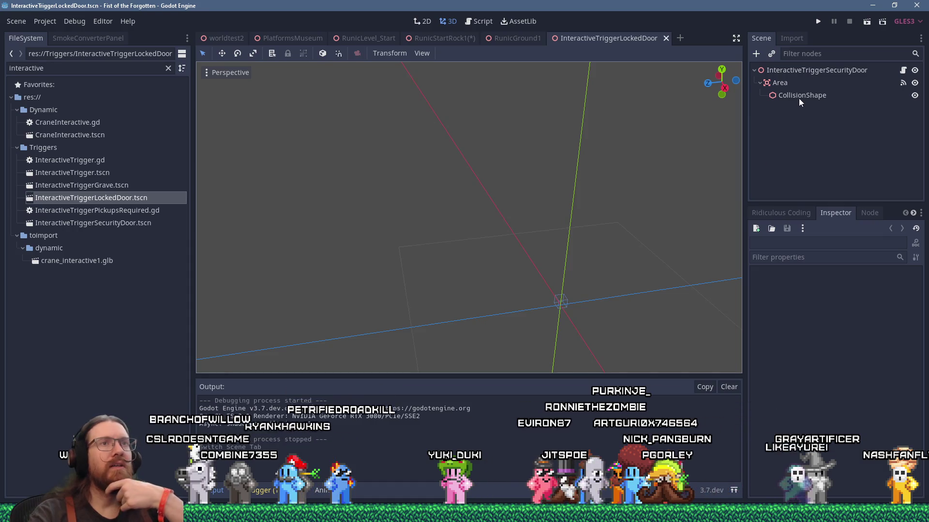
pyautogui.click(779, 85)
pyautogui.click(797, 69)
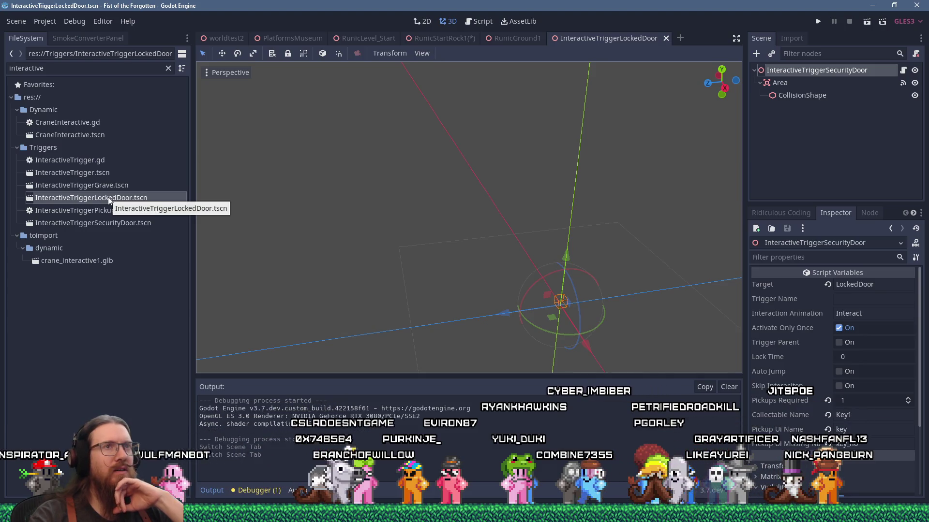
pyautogui.click(792, 95)
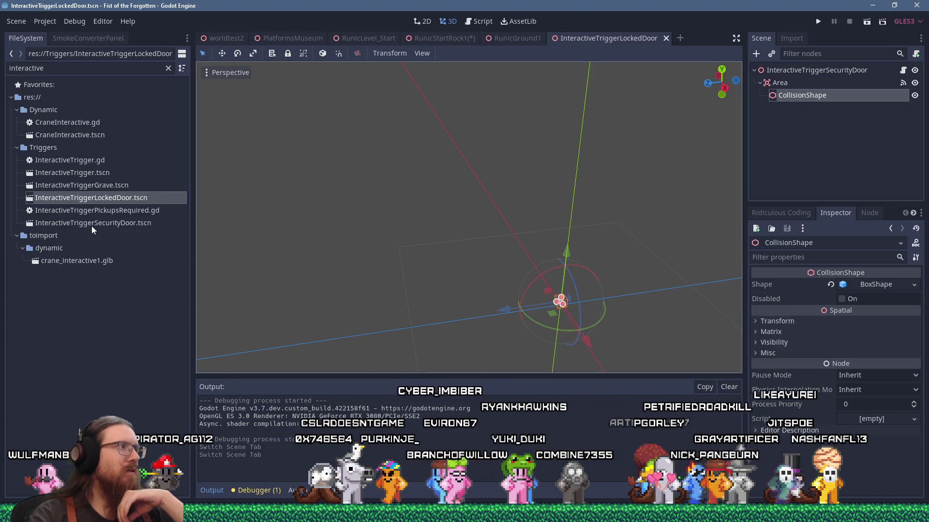
# - Duplicate the locked-door scene as InteractiveTriggerLockedRunicDoor.tscn
pyautogui.rightClick(49, 198)
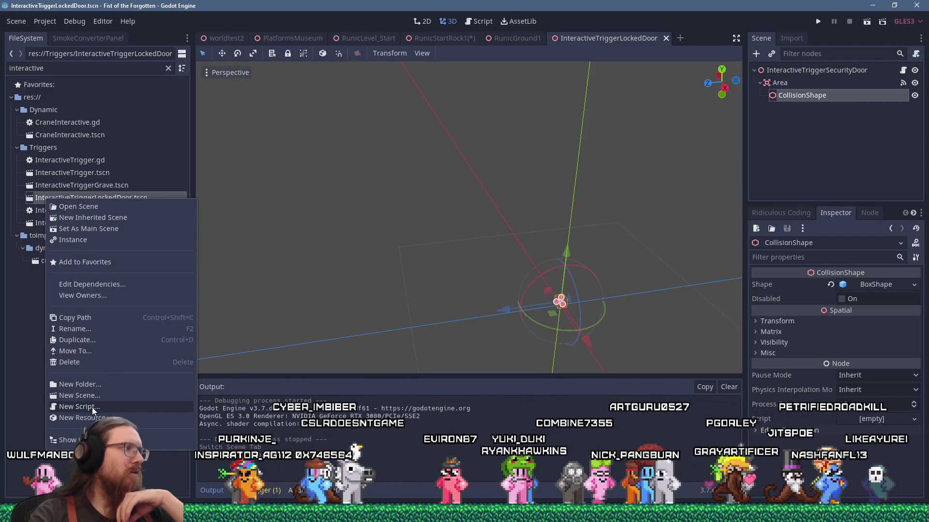
pyautogui.click(103, 341)
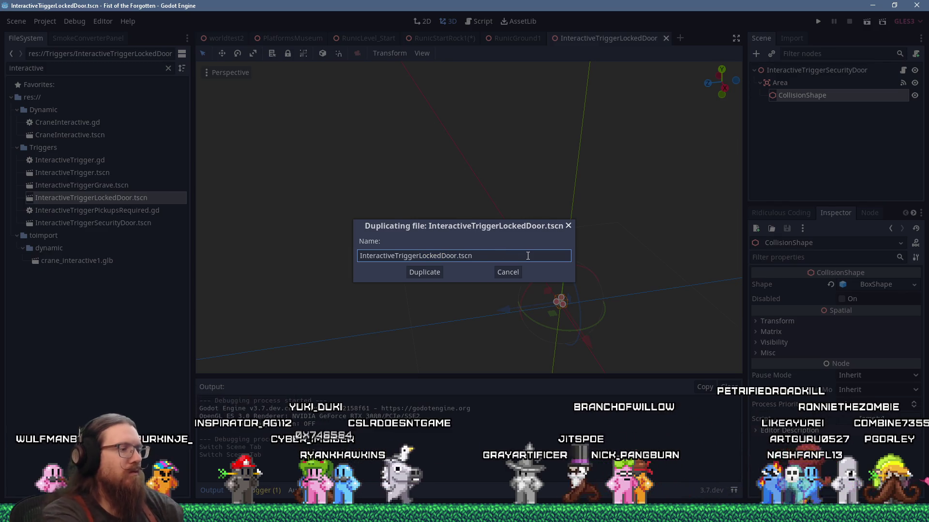
pyautogui.write('RunicDoor')
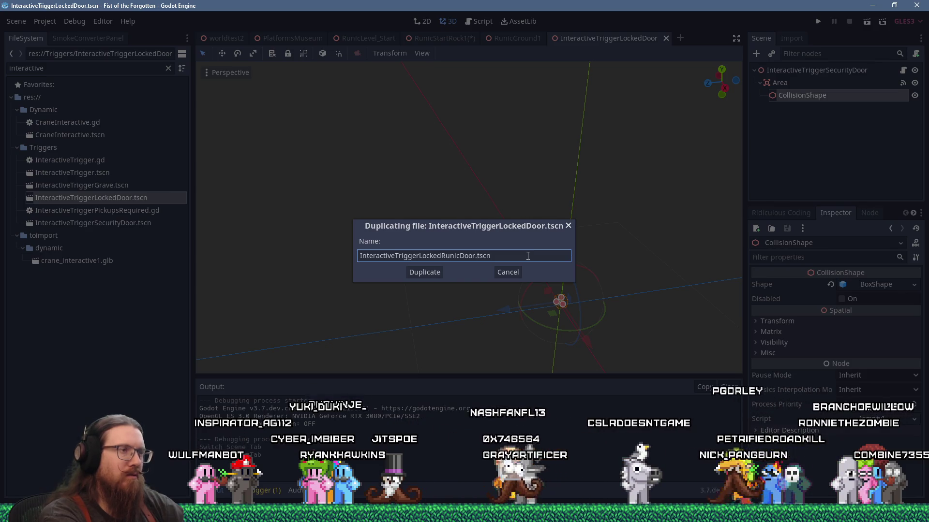
pyautogui.click(425, 275)
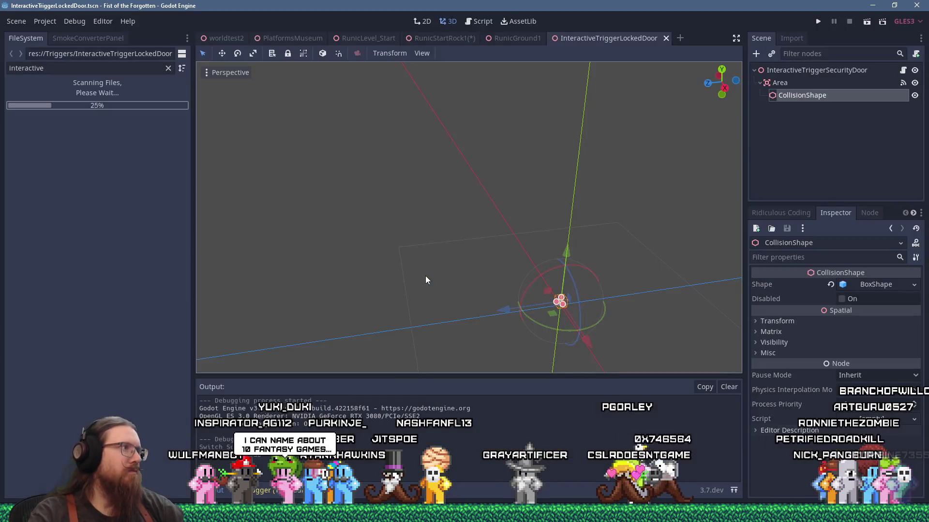
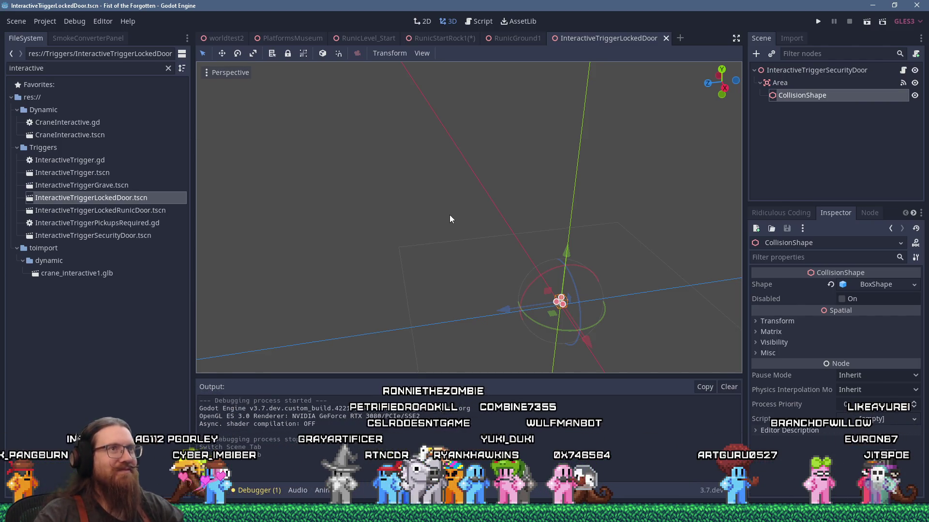
# - Leave the InteractiveTriggerLockedDoor root unrenamed, close that scene, and open InteractiveTriggerLockedRunicDoor.tscn
pyautogui.doubleClick(836, 70)
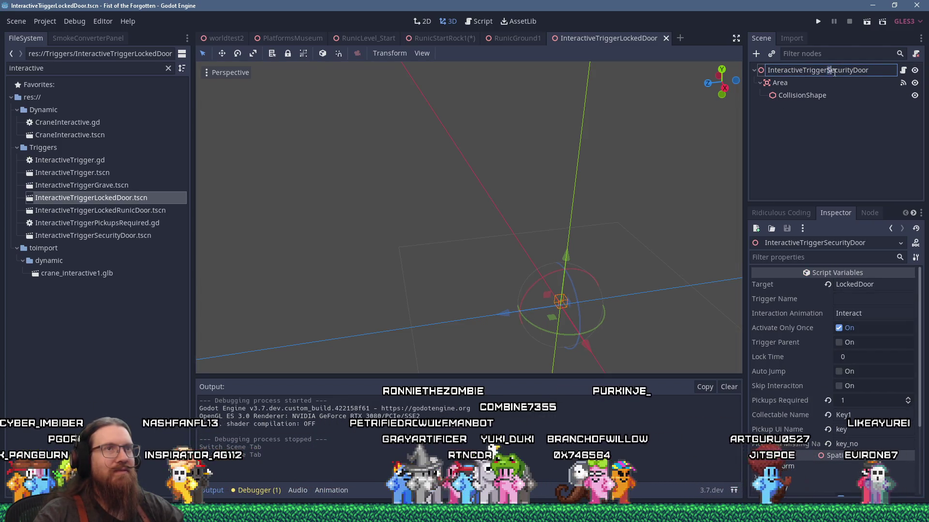
pyautogui.click(823, 97)
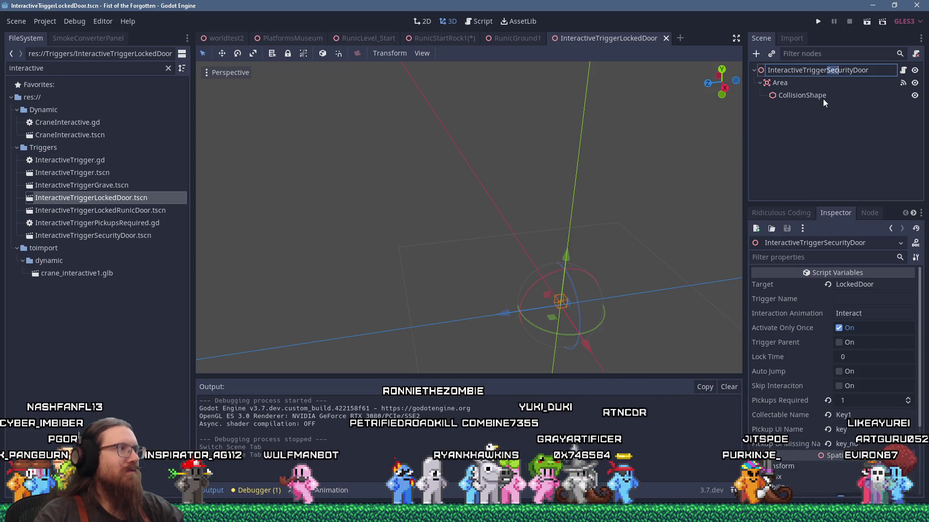
pyautogui.middleClick(635, 36)
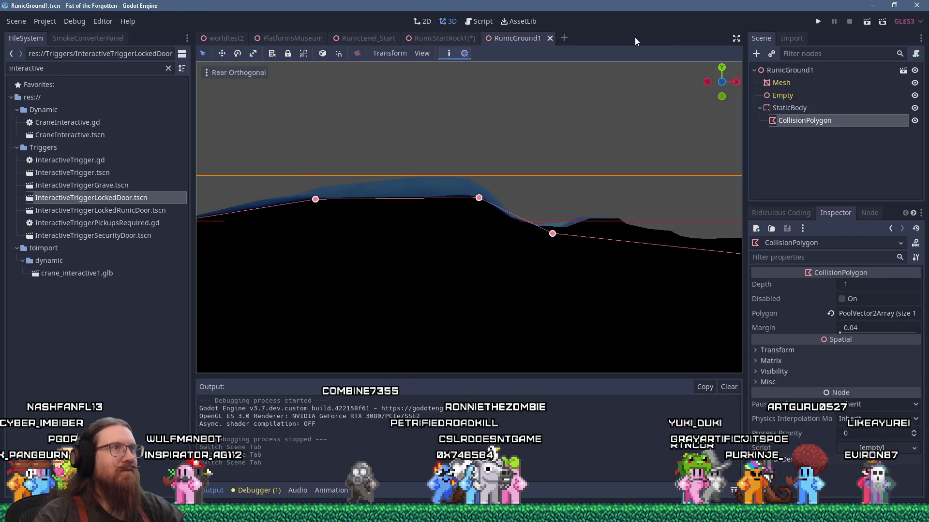
pyautogui.doubleClick(146, 212)
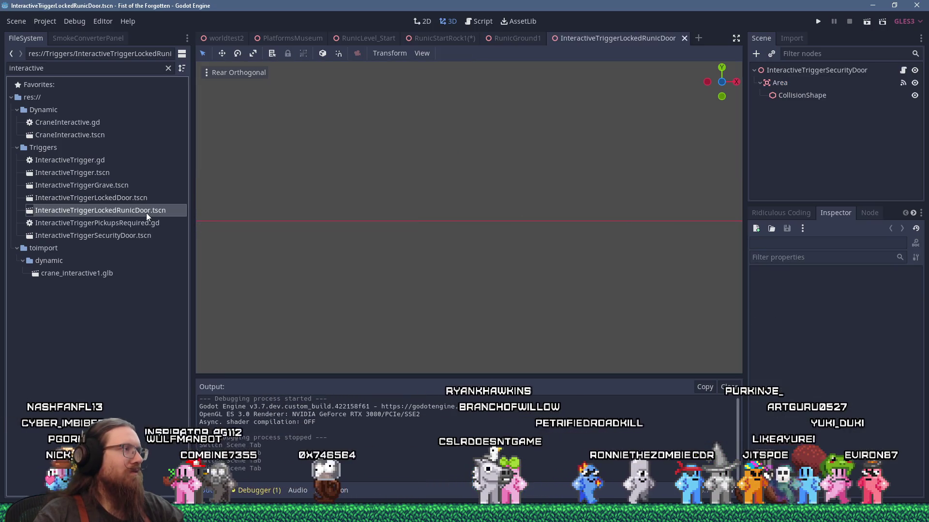
# - Rename the root node to InteractiveTriggerLockedRunicDoor and set Interaction Animation to 'Interact'
pyautogui.doubleClick(828, 72)
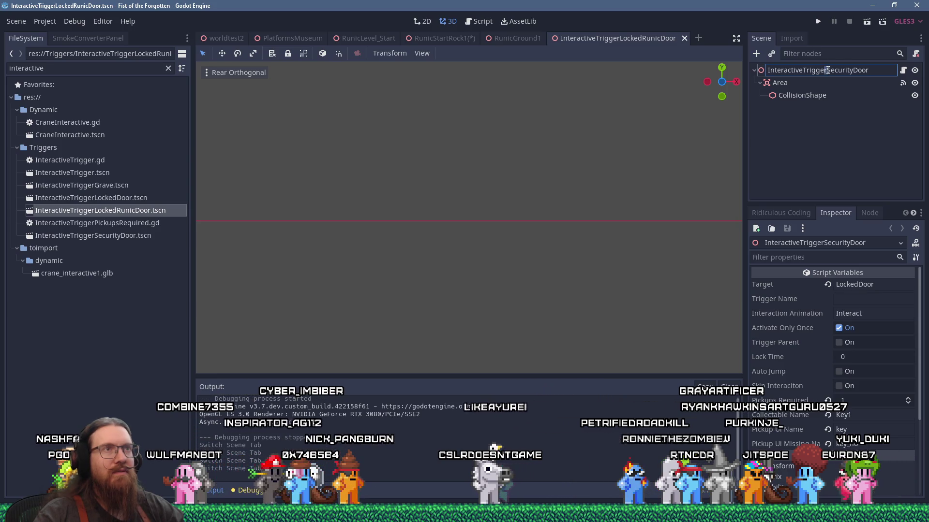
pyautogui.write('InteractiveTriggerLockedRunicDoor')
pyautogui.press('Return')
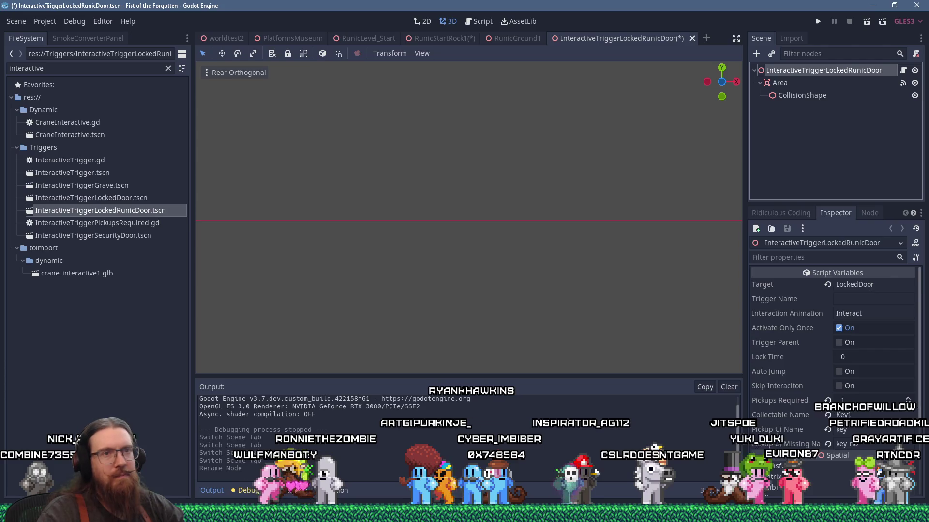
pyautogui.click(872, 312)
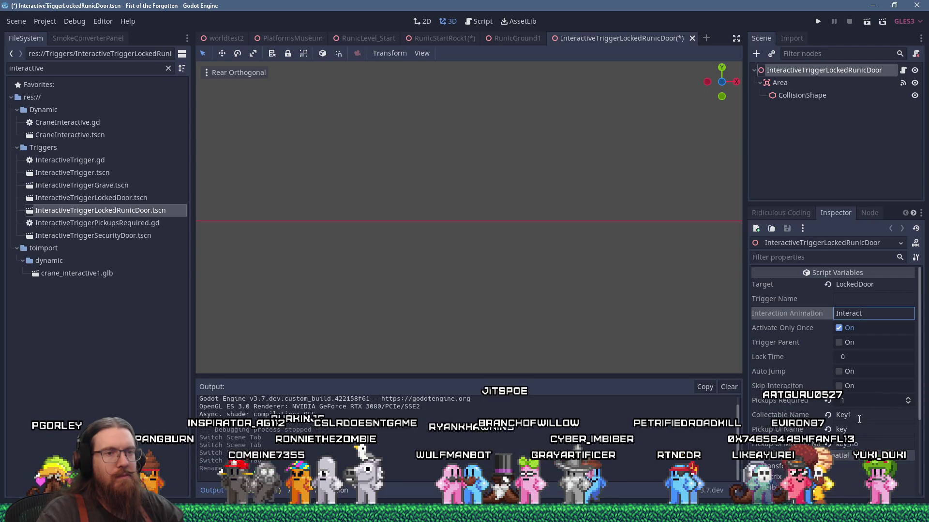
pyautogui.click(487, 21)
# - Find 'key1' across the project files and open the match in MainScene.gd
pyautogui.moveTo(565, 355); pyautogui.dragTo(335, 339)
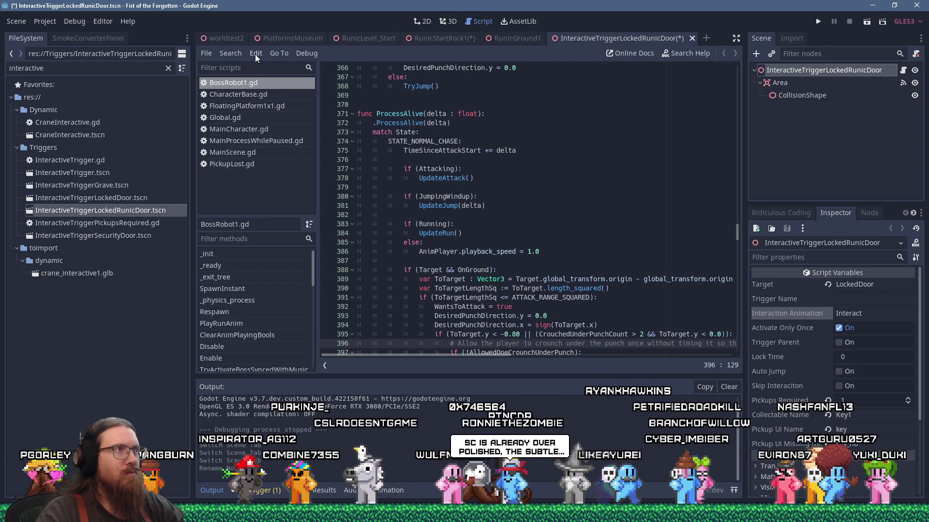
pyautogui.click(255, 54)
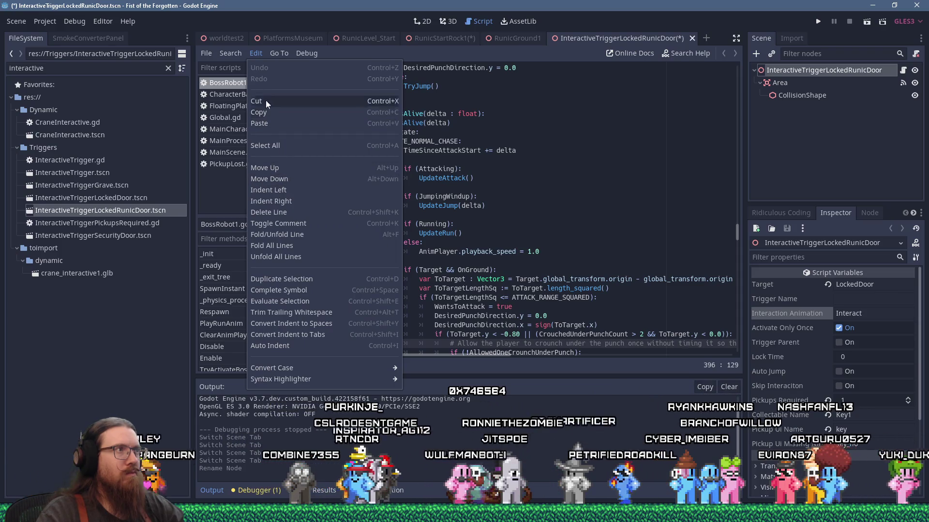
pyautogui.moveTo(239, 55)
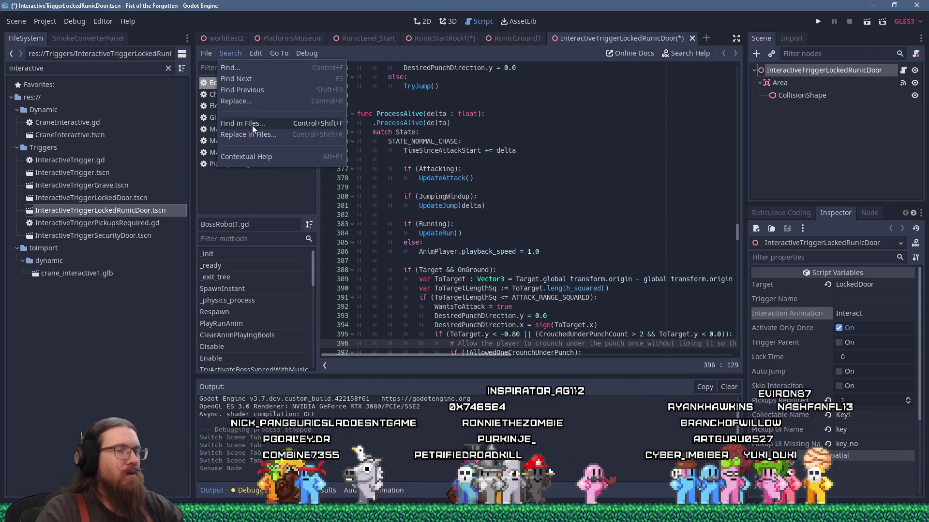
pyautogui.click(251, 125)
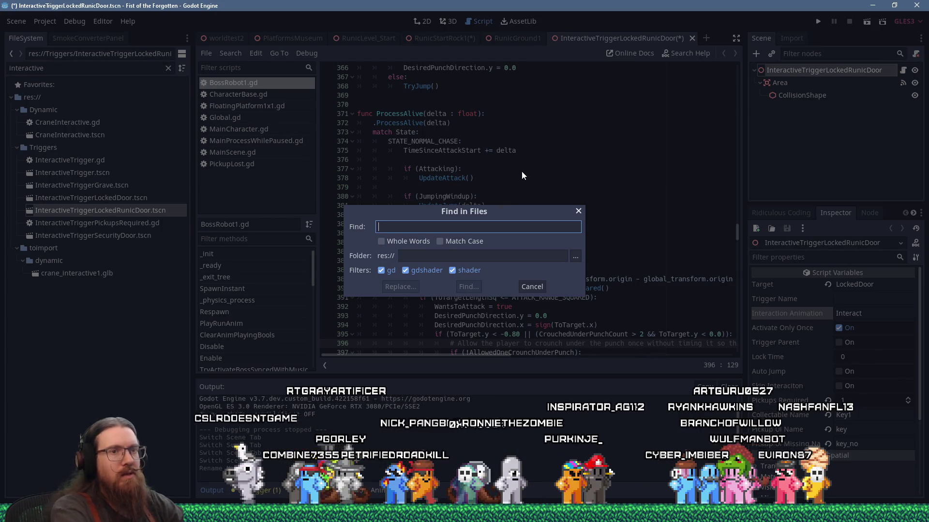
pyautogui.write('"key1"')
pyautogui.press('Return')
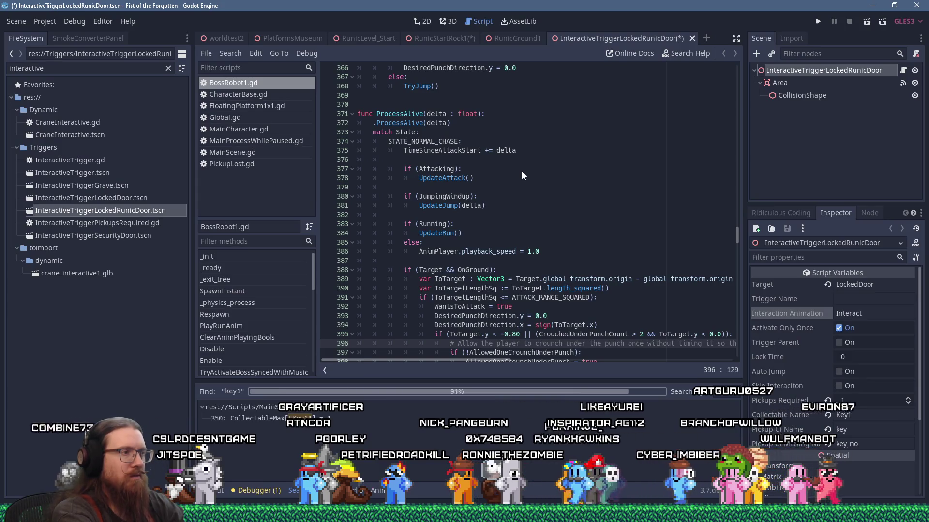
pyautogui.click(331, 419)
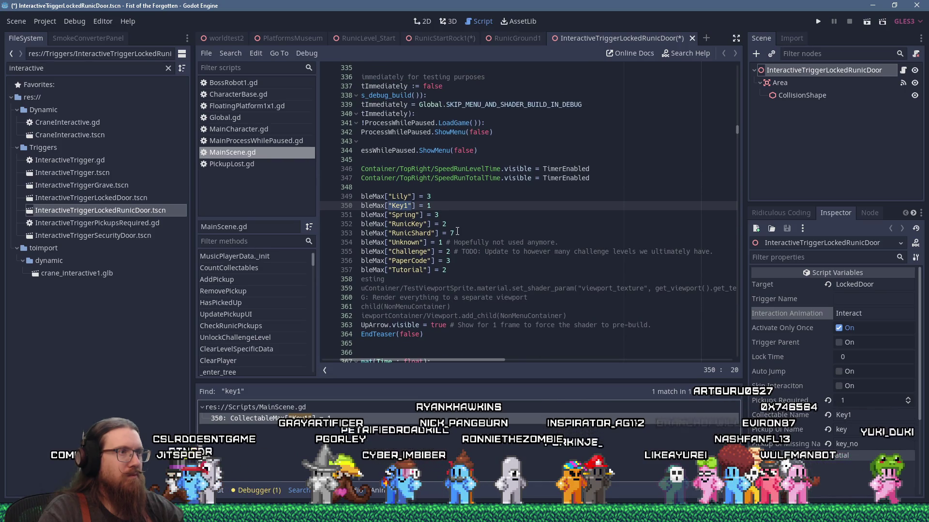
# - Copy the RunicKey name from MainScene.gd into the trigger's Collectable Name field
pyautogui.click(416, 231)
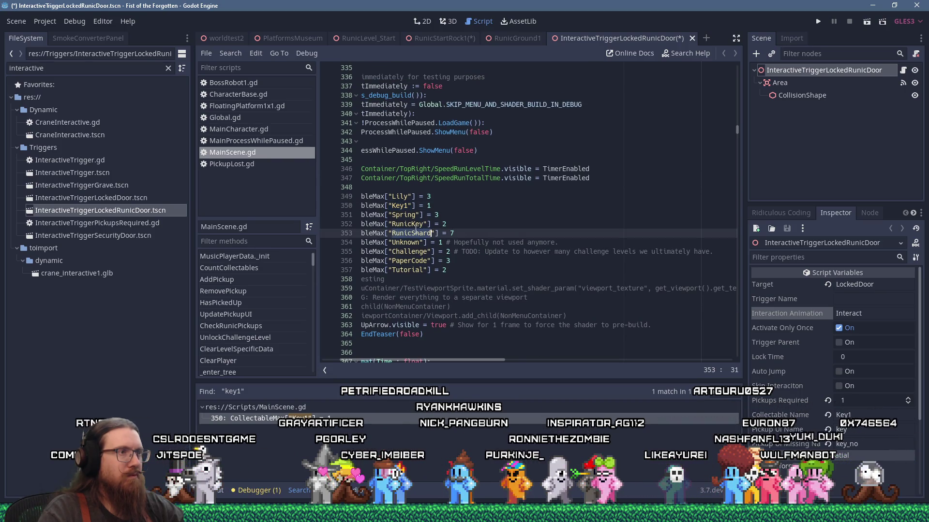
pyautogui.rightClick(416, 224)
pyautogui.click(428, 275)
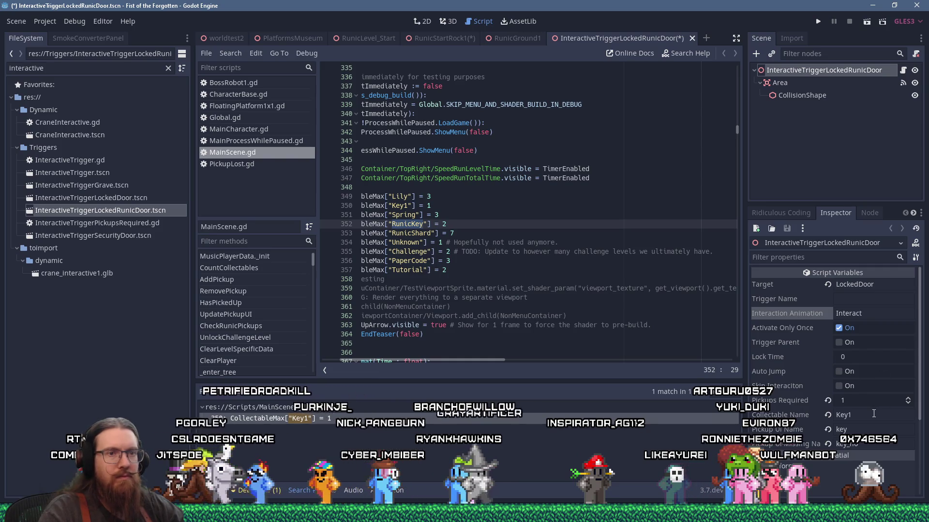
pyautogui.click(902, 417)
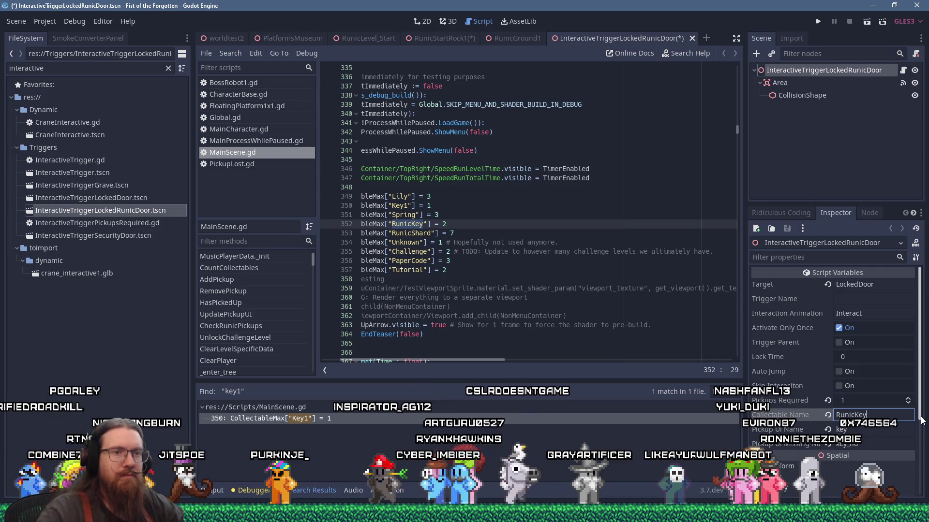
pyautogui.click(886, 430)
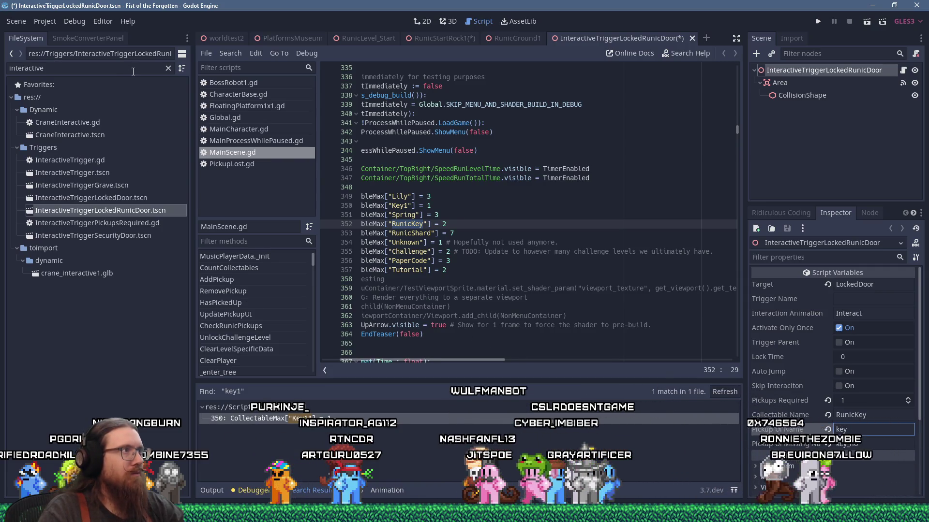
# - Locate runic_key1.png in FileSystem and set Pickup UI Name to runic_key1
pyautogui.write('key.p')
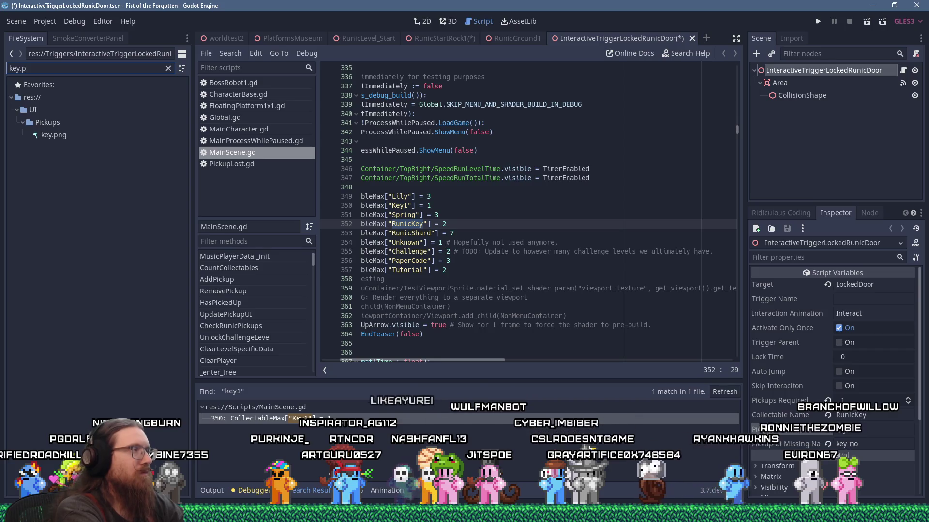
pyautogui.rightClick(56, 133)
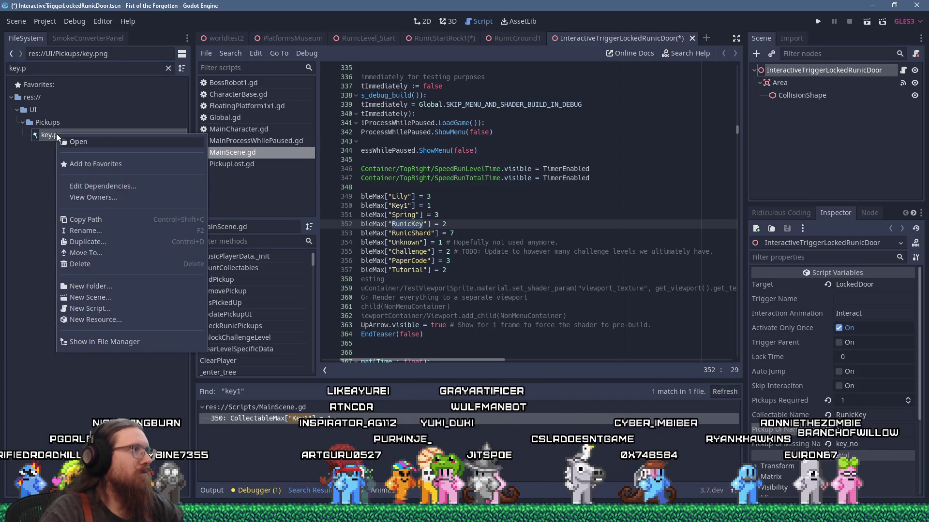
pyautogui.click(39, 141)
pyautogui.click(167, 67)
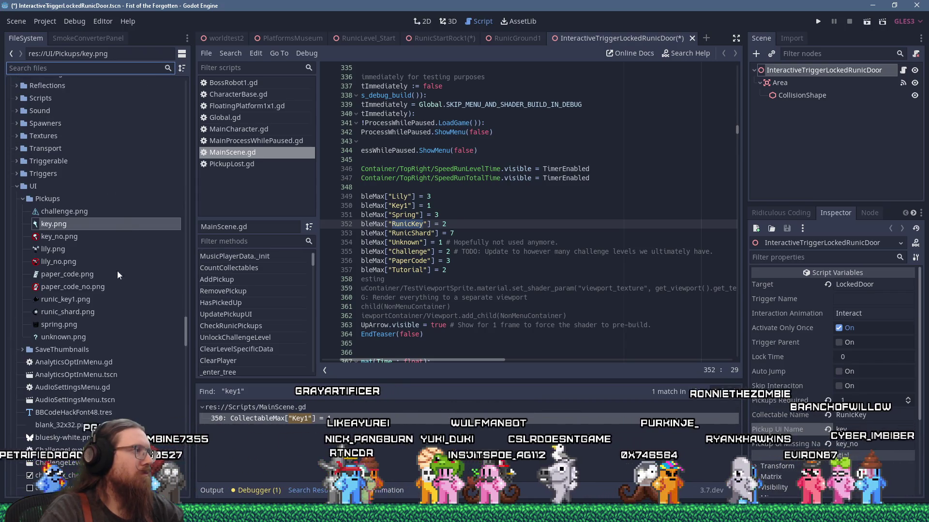
pyautogui.click(89, 300)
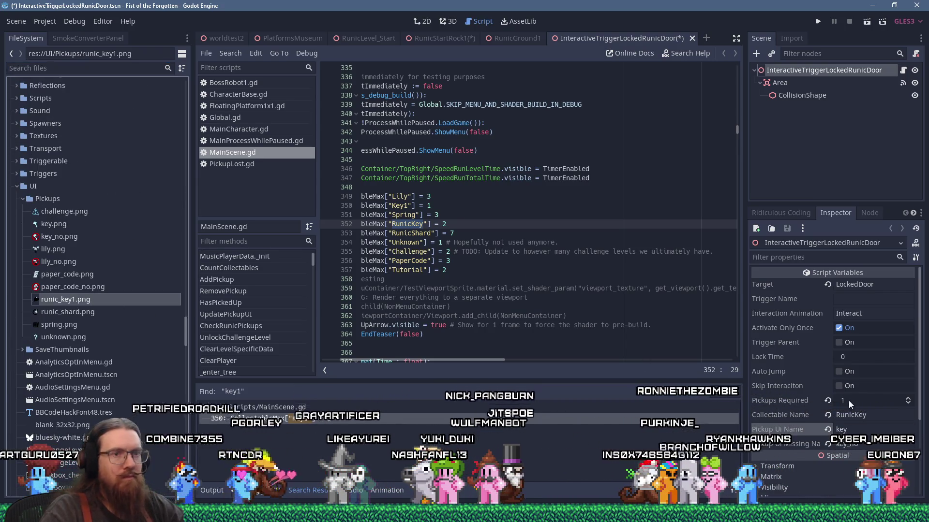
pyautogui.moveTo(865, 430); pyautogui.dragTo(783, 425)
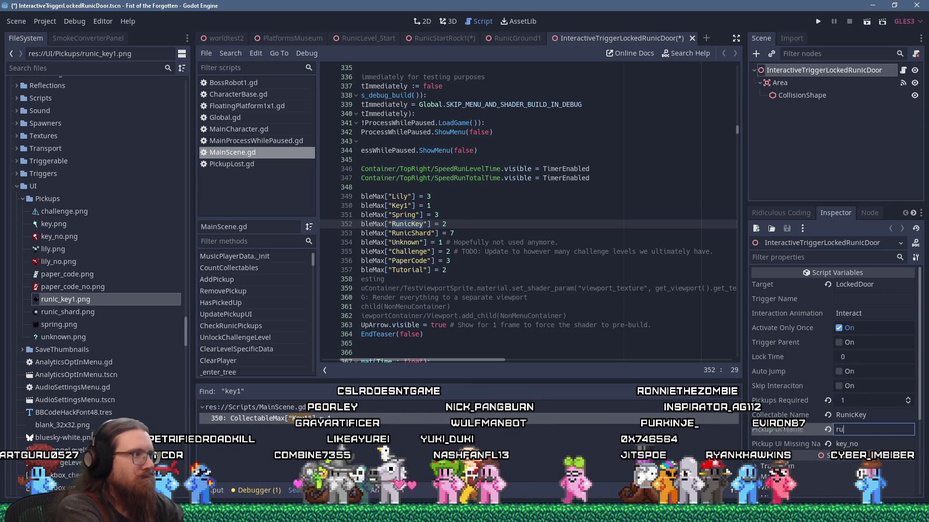
pyautogui.write('nic_key1')
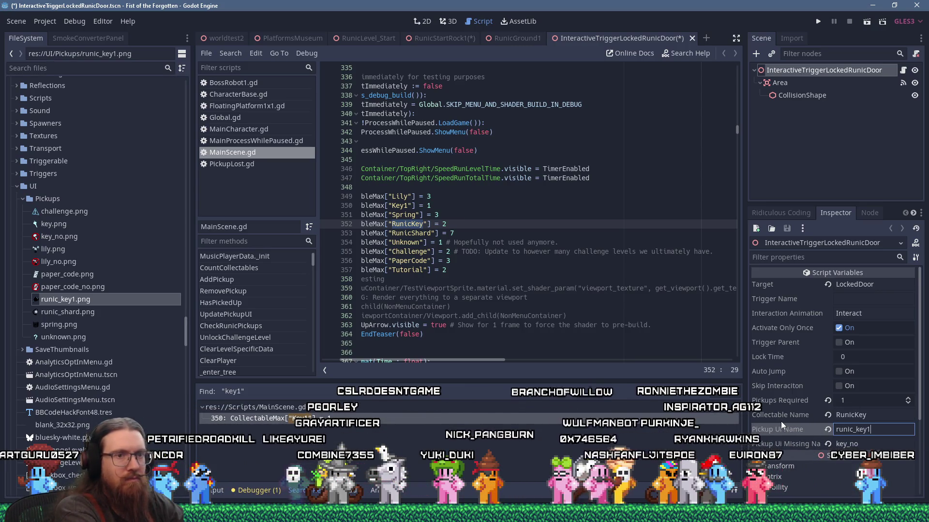
pyautogui.press('Return')
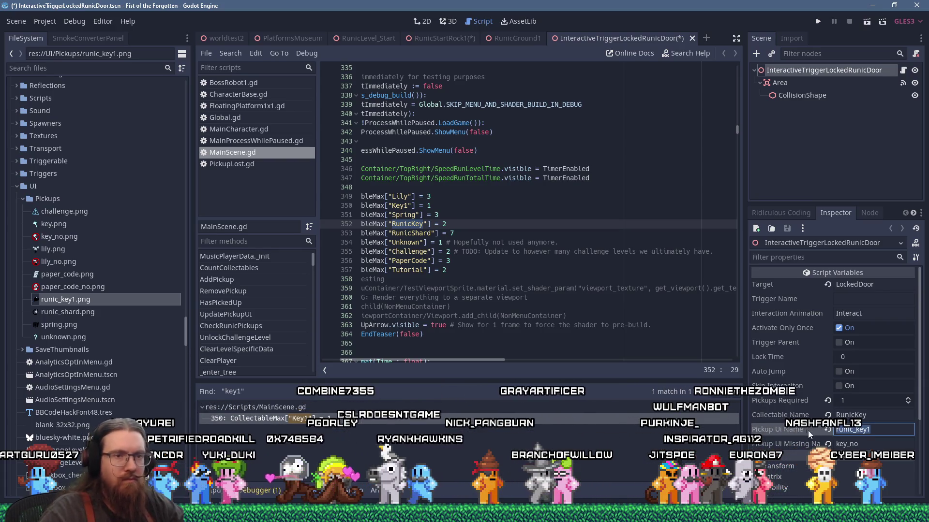
pyautogui.click(789, 444)
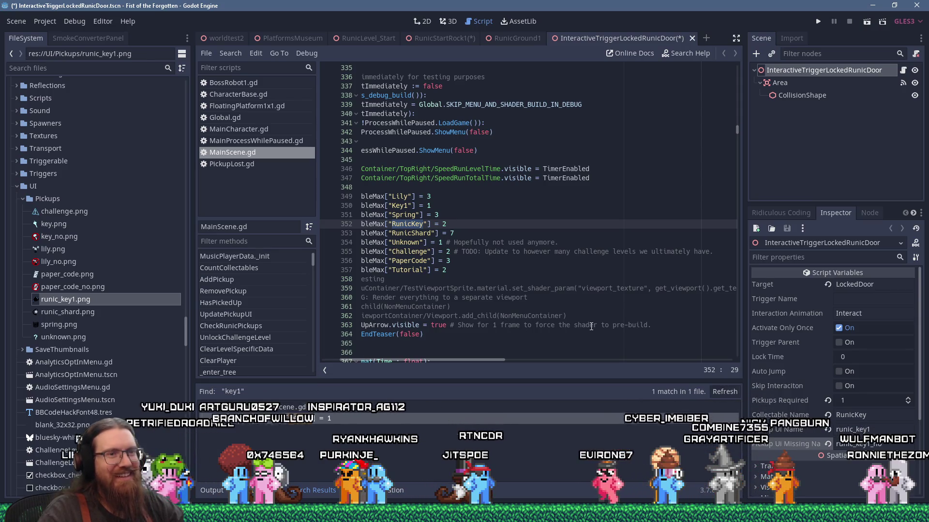
# - Set Pickups Required to 2 and save the runic door trigger scene
pyautogui.click(605, 289)
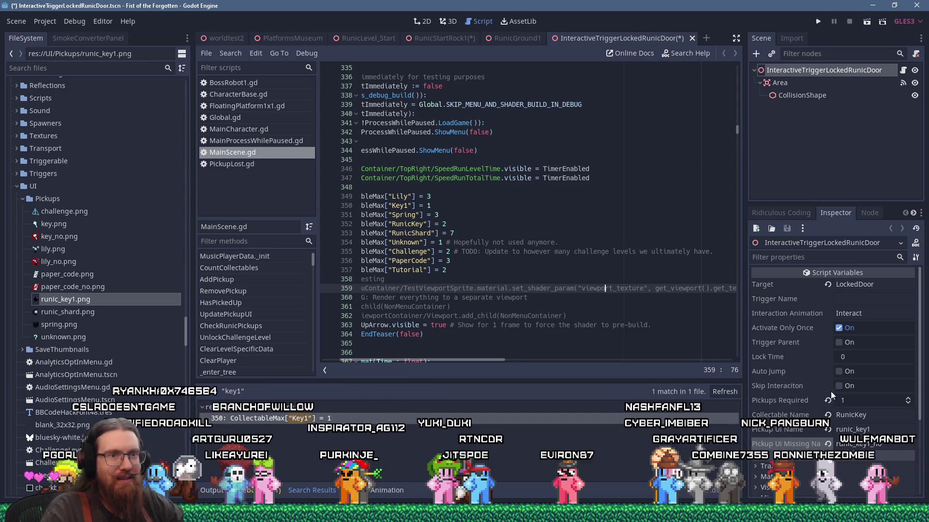
pyautogui.click(856, 401)
pyautogui.write('2')
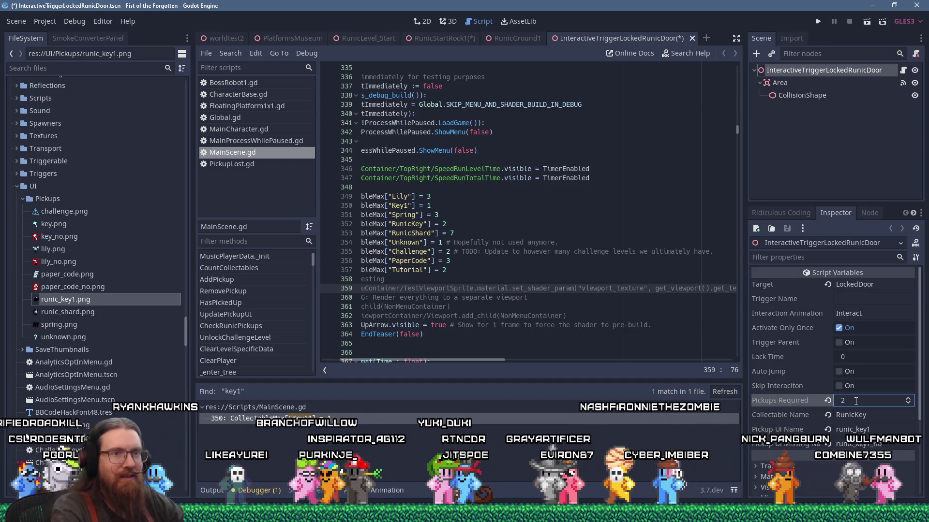
pyautogui.click(592, 277)
pyautogui.hotkey('ctrl', 's')
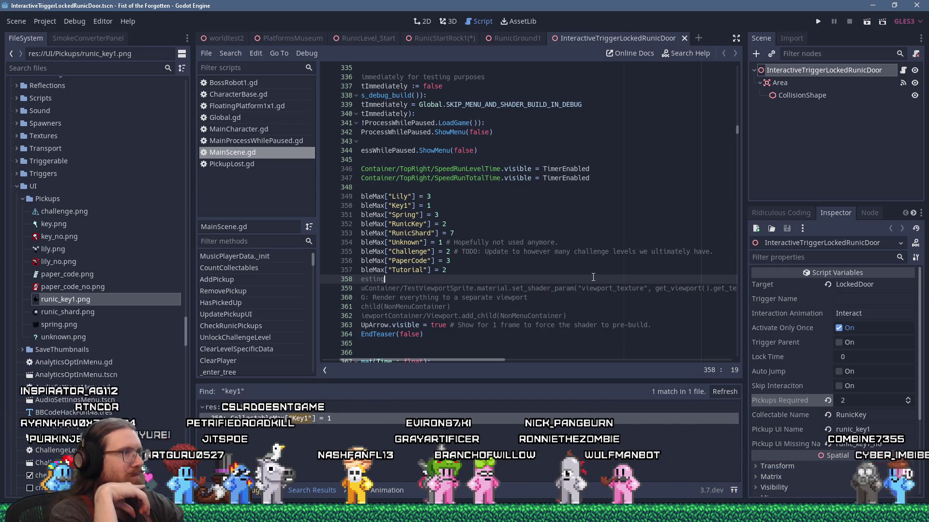
pyautogui.hotkey('alt', 'Tab')
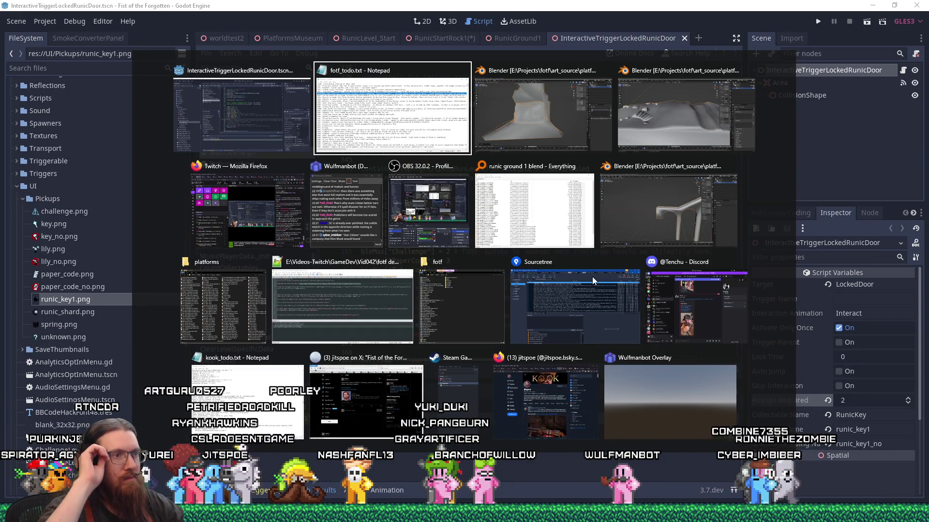
# - Switch to the RunicLevel_Start scene and show it in the 3D view
pyautogui.press('Escape')
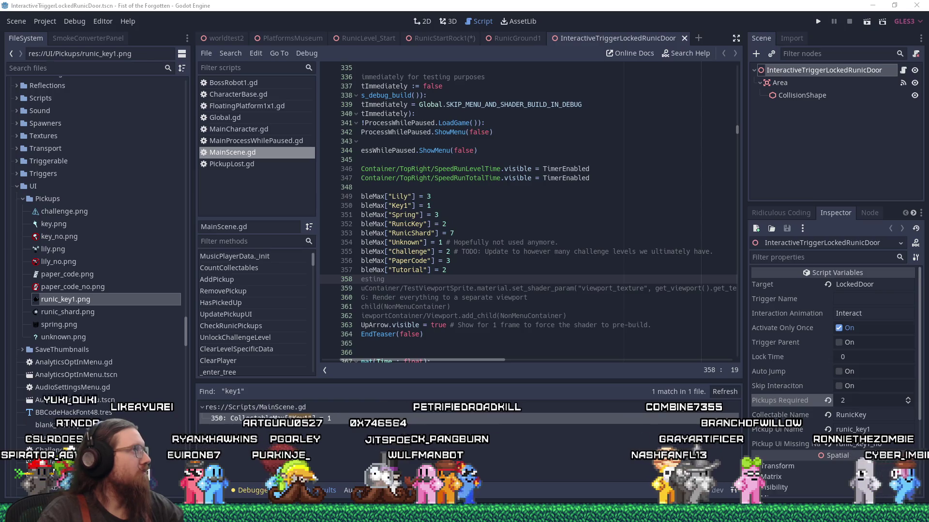
pyautogui.press('Up')
pyautogui.press('Up')
pyautogui.press('Up')
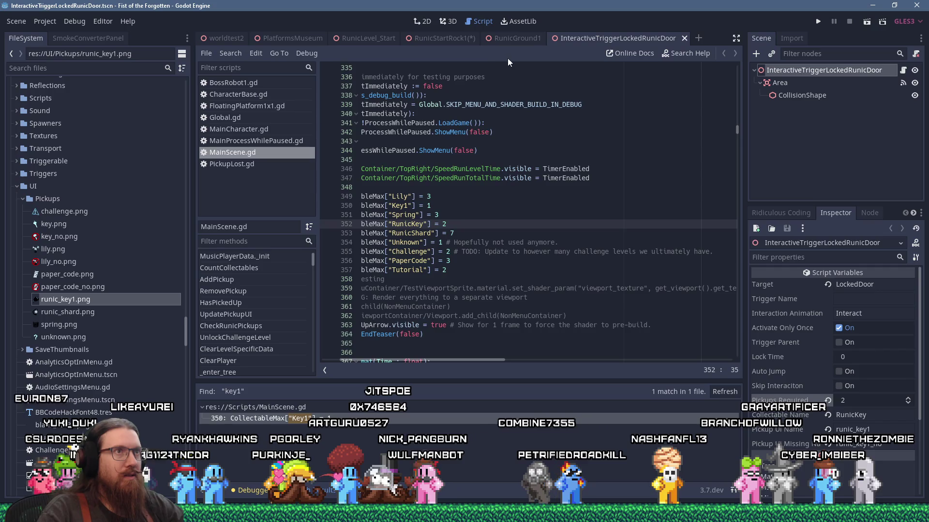
pyautogui.moveTo(445, 36)
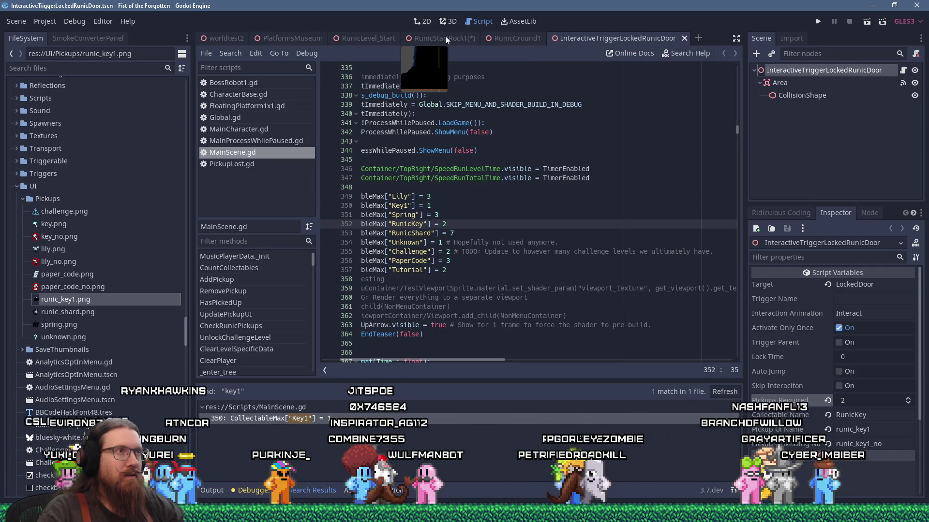
pyautogui.click(375, 37)
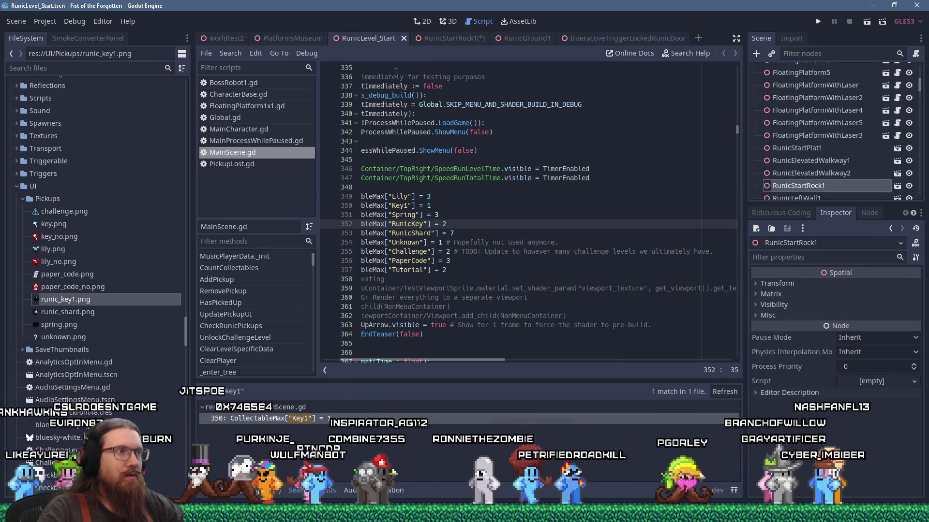
pyautogui.click(446, 20)
pyautogui.scroll(-10, 469, 179)
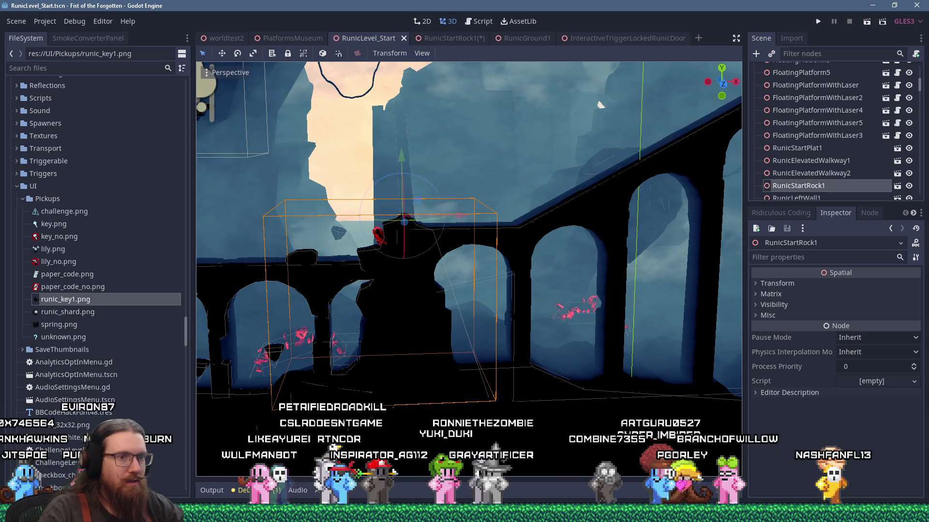
# - Bring Krita forward from the system tray to view the key images
pyautogui.click(791, 514)
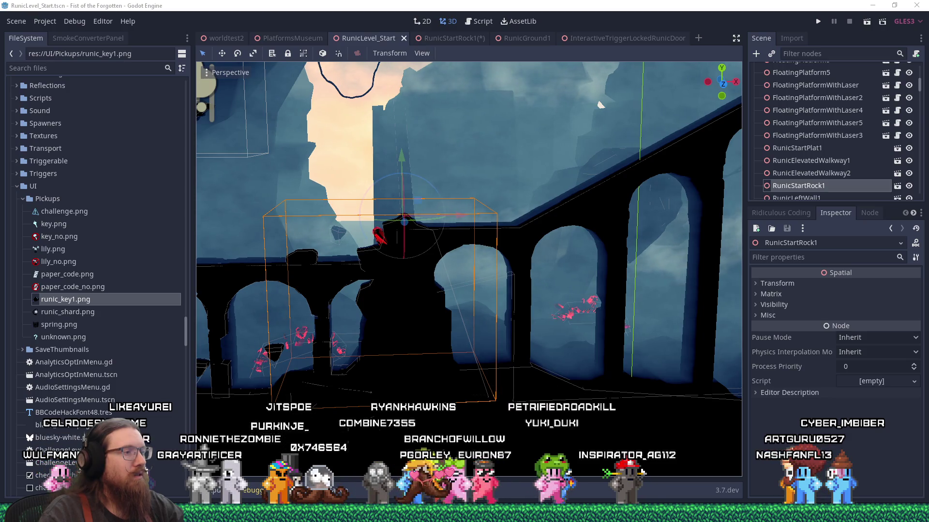
pyautogui.click(286, 471)
pyautogui.scroll(-3, 437, 367)
pyautogui.scroll(3, 437, 366)
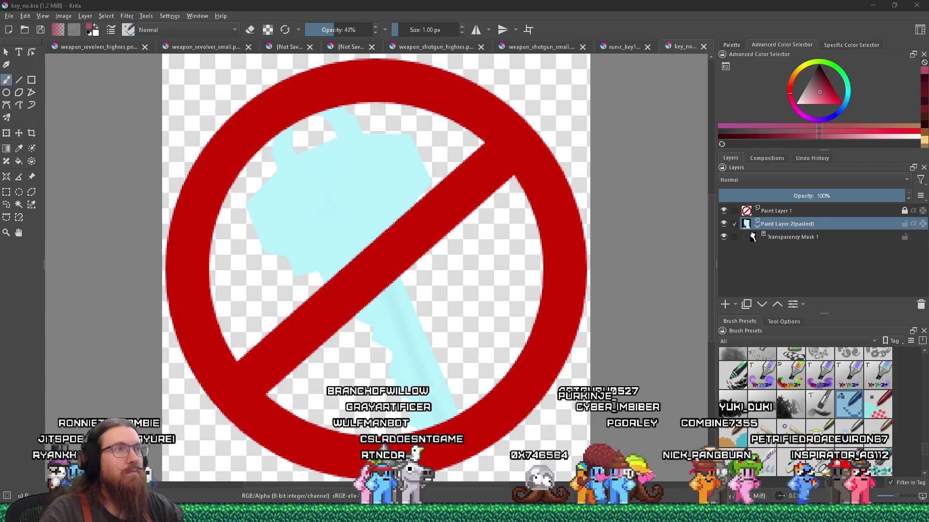
# - Copy the prohibition sign layer from key_no and paste it into runic_key1 as a new layer
pyautogui.rightClick(803, 211)
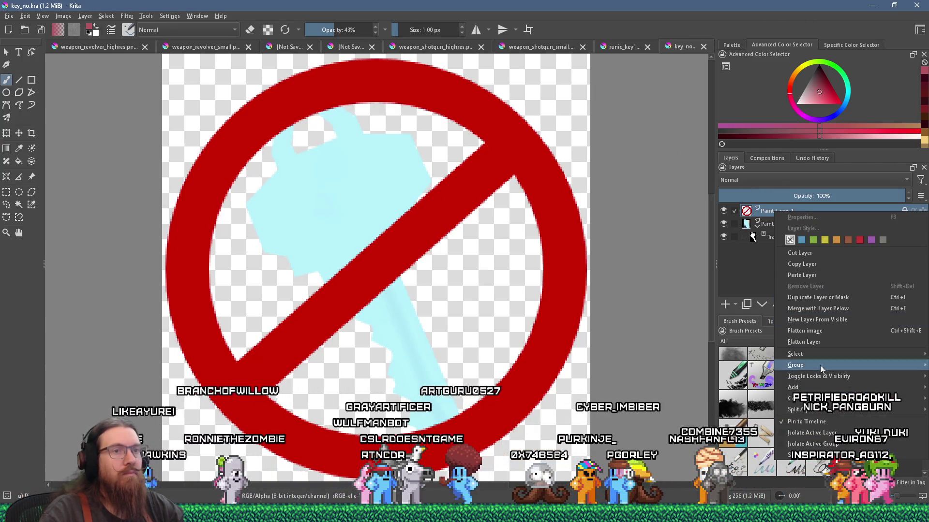
pyautogui.moveTo(812, 350)
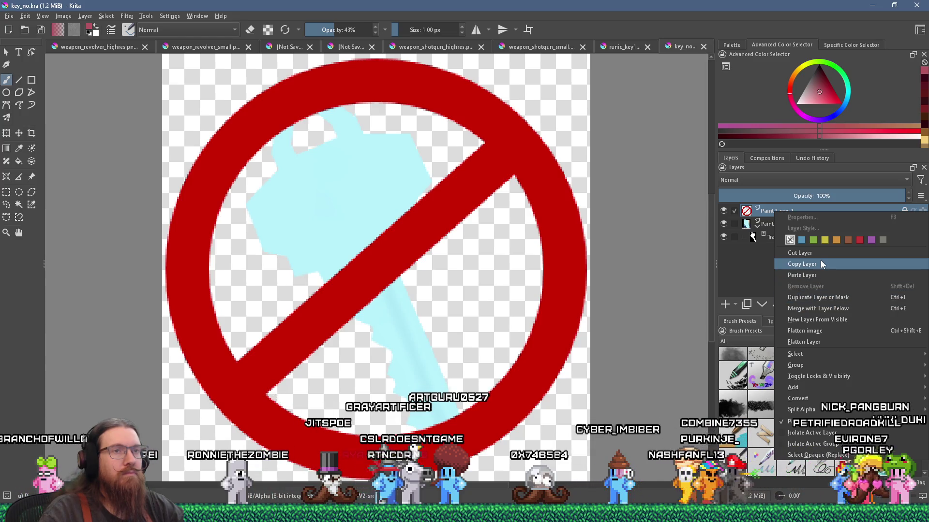
pyautogui.click(820, 260)
pyautogui.click(625, 48)
pyautogui.rightClick(780, 210)
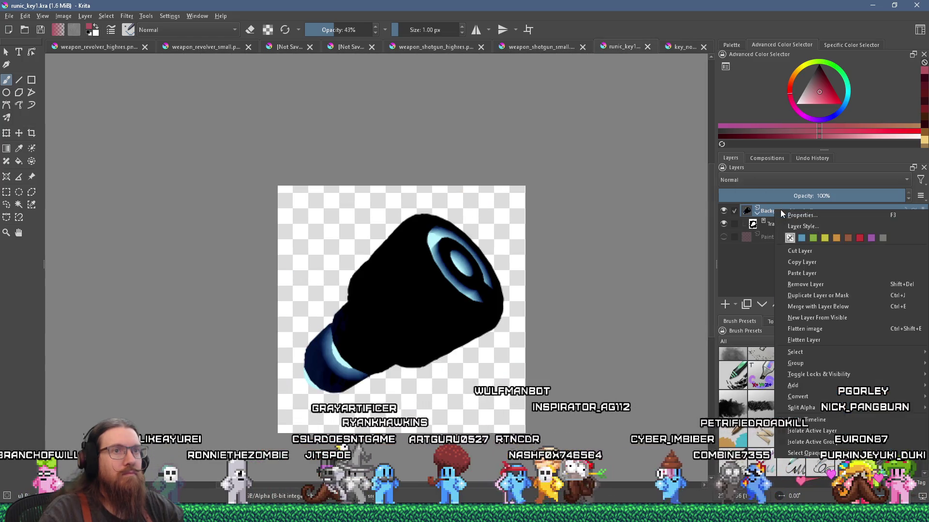
pyautogui.click(823, 274)
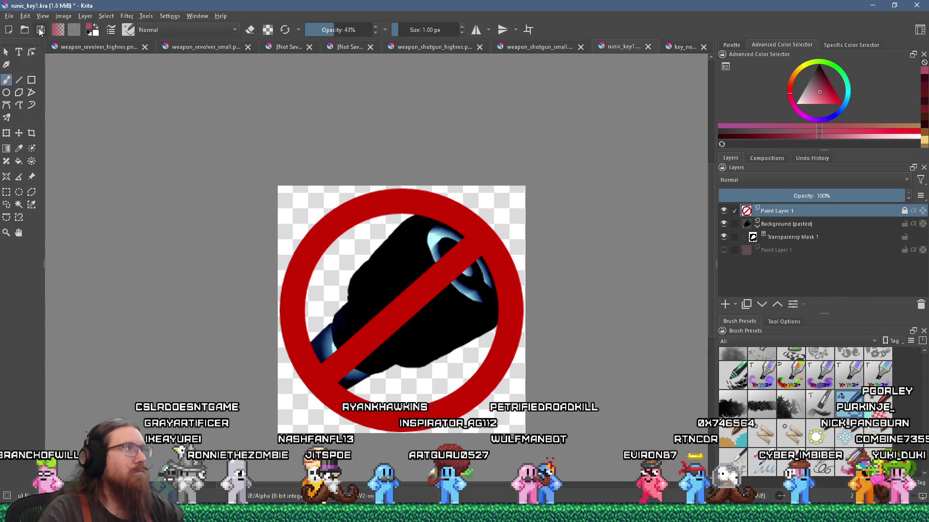
# - Export the image as runic_key1_no.png into fotf_godot\UI\Pickups with default PNG settings
pyautogui.click(9, 16)
pyautogui.click(60, 114)
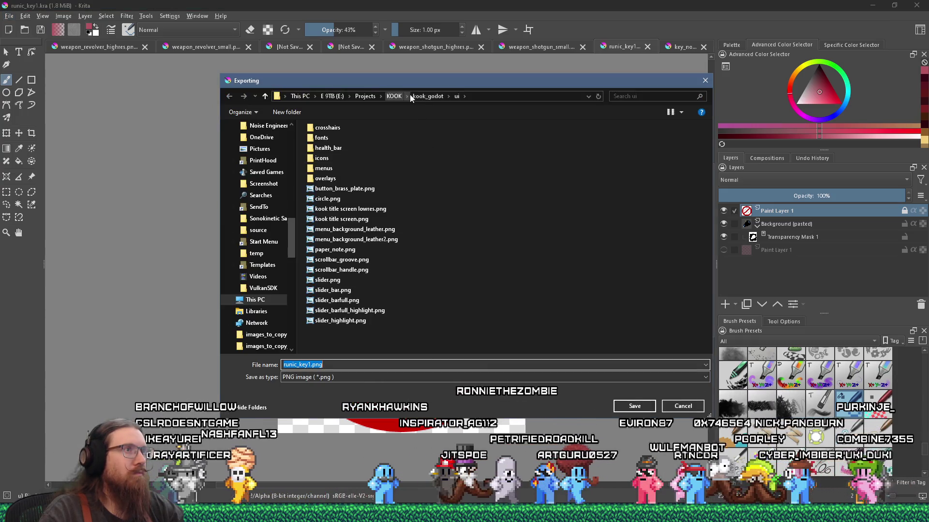
pyautogui.write('e:\\projects\\fotf\\fotf_godot')
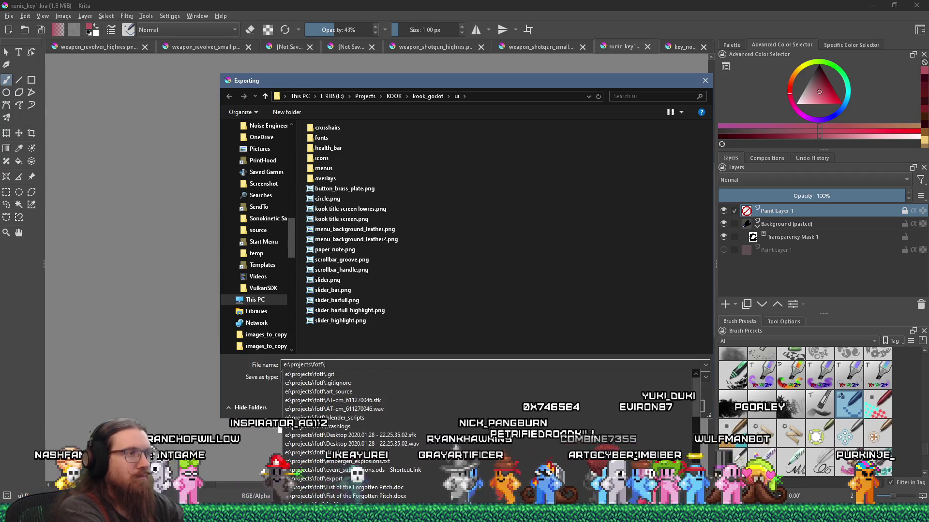
pyautogui.write('\\ui\\')
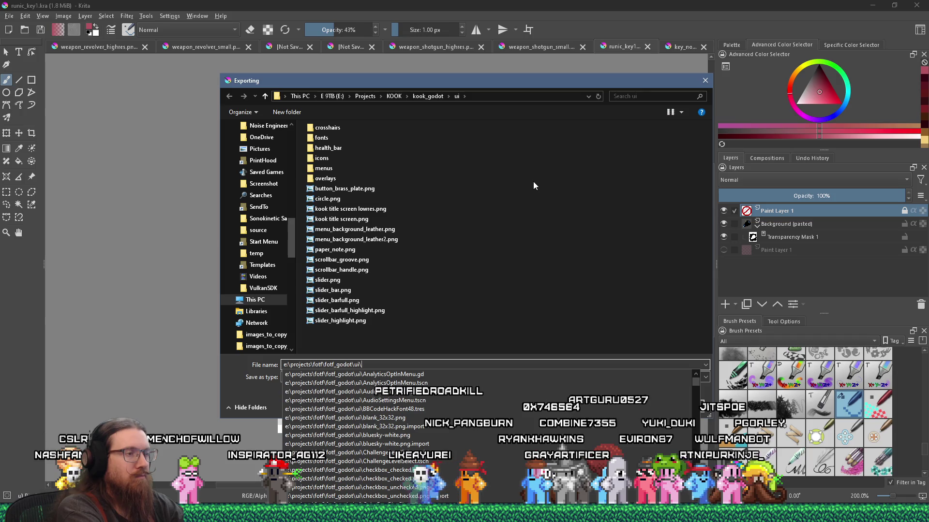
pyautogui.press('Return')
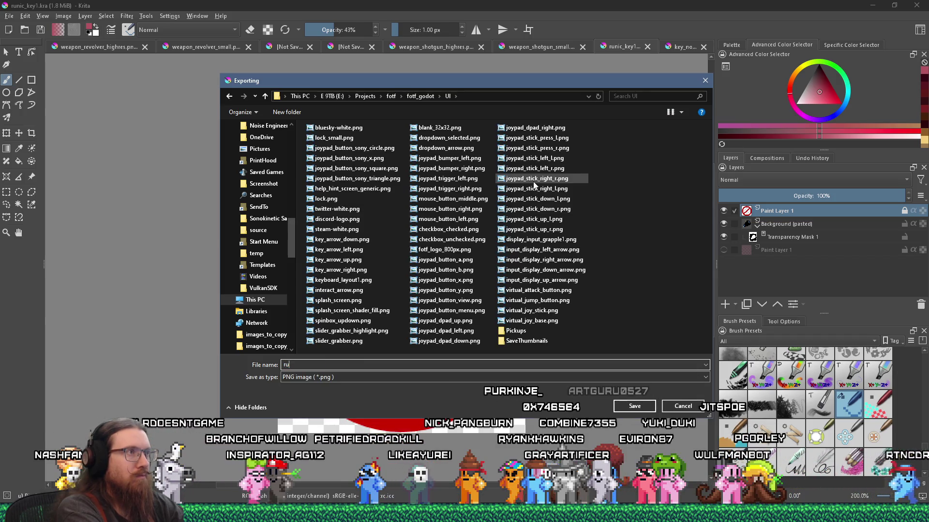
pyautogui.doubleClick(515, 331)
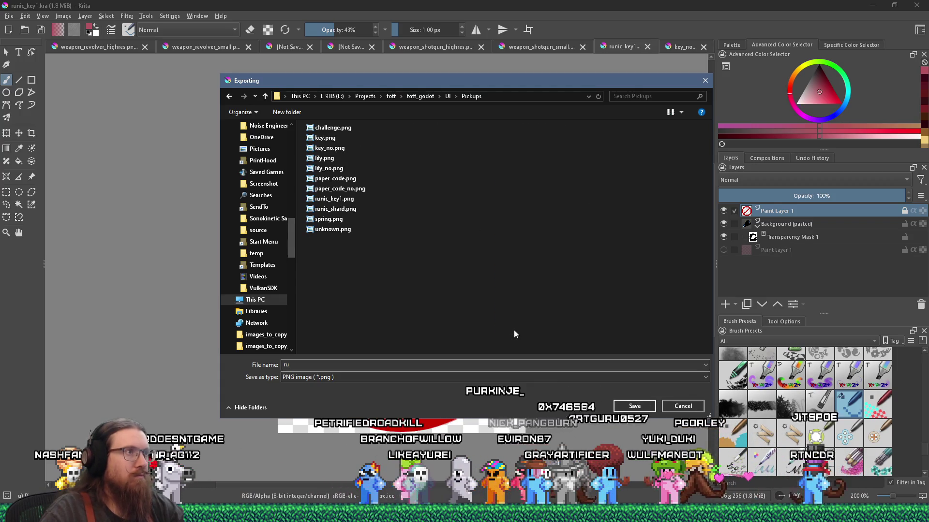
pyautogui.doubleClick(359, 365)
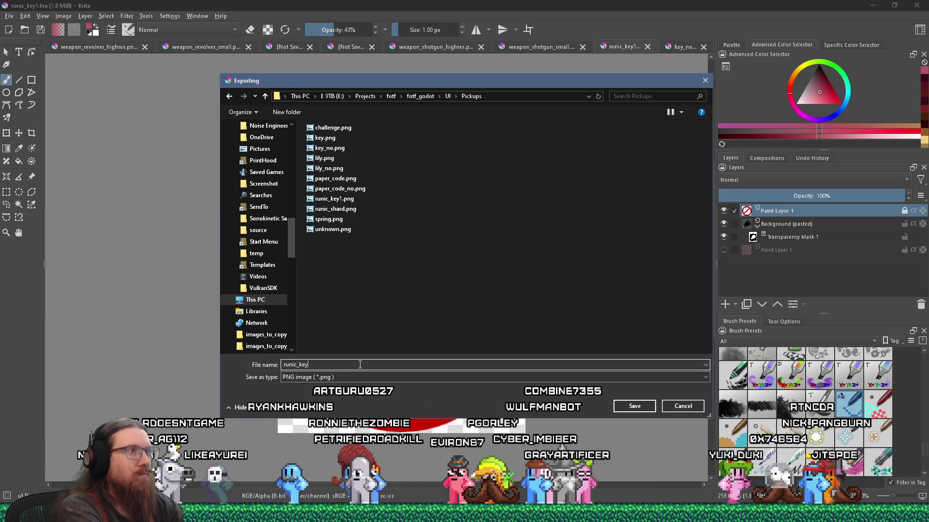
pyautogui.write('_no')
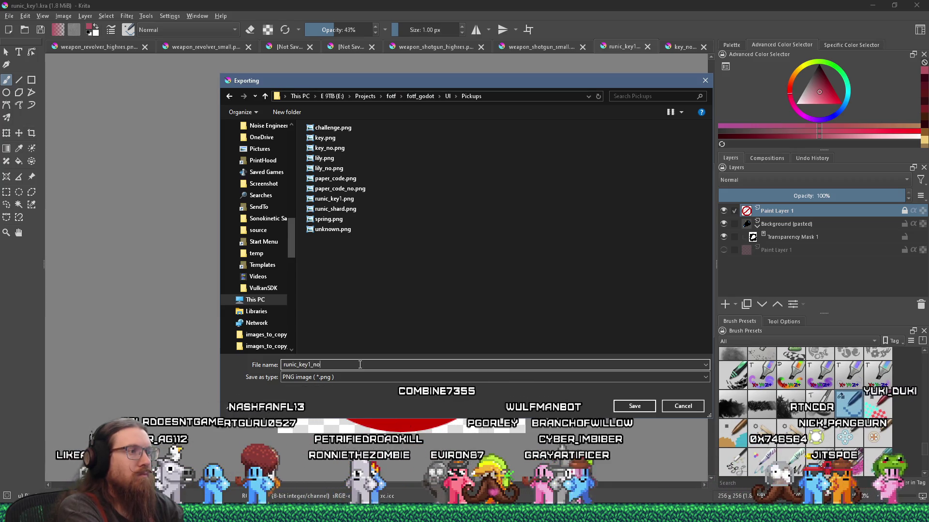
pyautogui.click(630, 407)
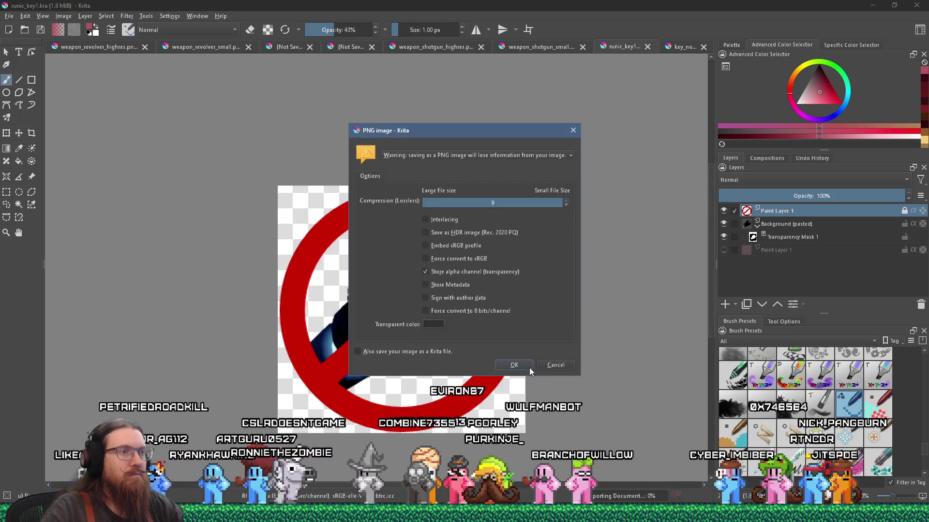
pyautogui.click(529, 367)
# - Close the runic_key1 and key_no documents and minimise Krita
pyautogui.click(647, 46)
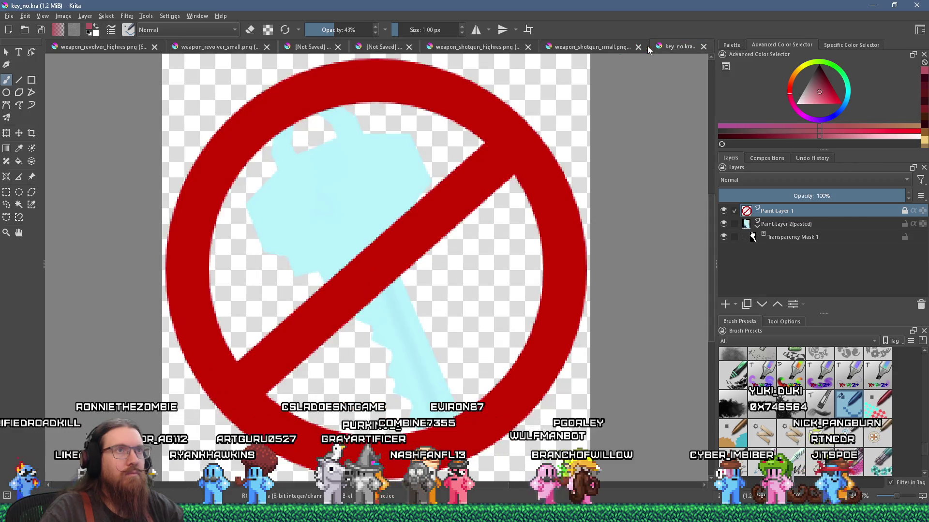
pyautogui.click(703, 46)
pyautogui.click(914, 5)
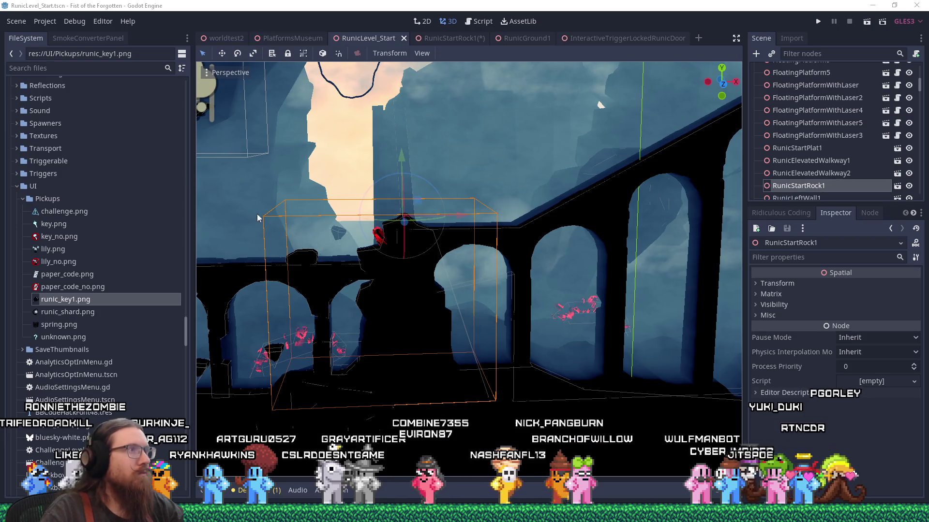
# - Filter FileSystem for 'lockedrunic' and drag InteractiveTriggerLockedRunicDoor.tscn onto RunicStartRock1 in RunicLevel_Start
pyautogui.click(623, 38)
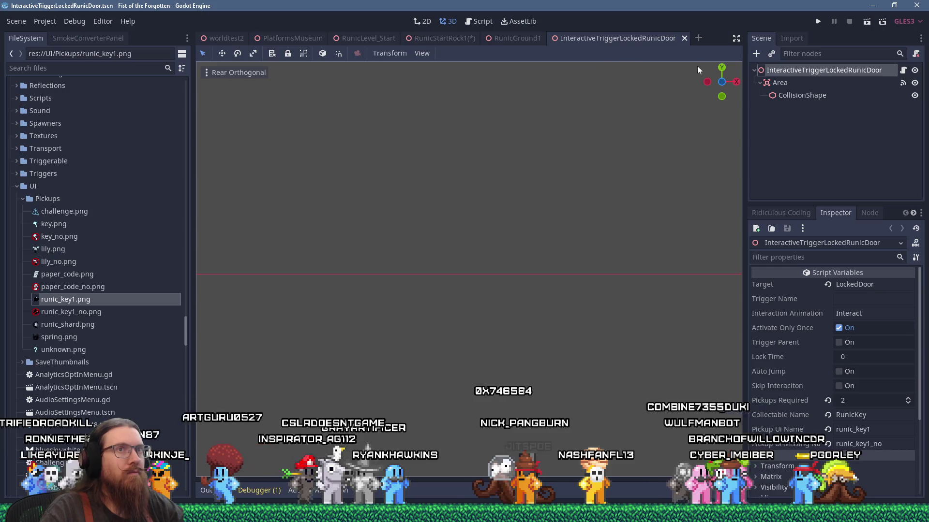
pyautogui.click(37, 66)
pyautogui.write('lockedrunic')
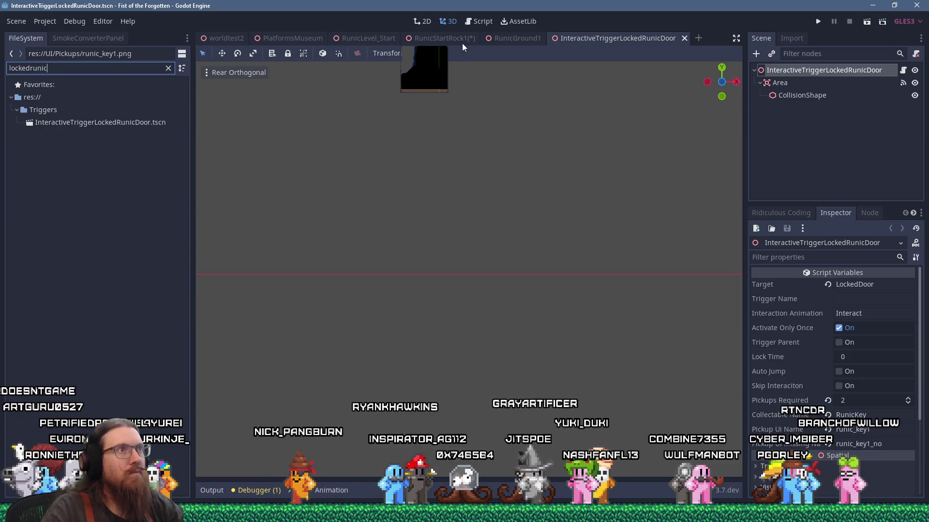
pyautogui.click(463, 39)
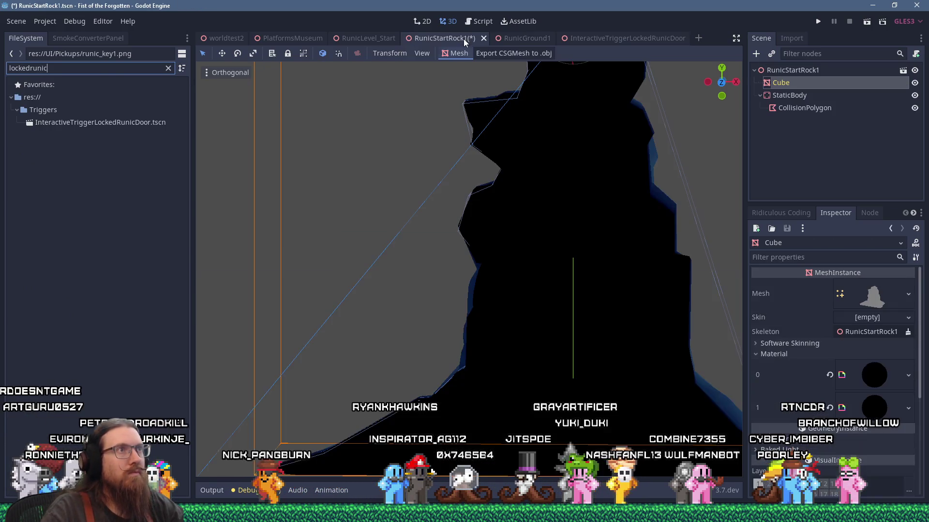
pyautogui.click(376, 35)
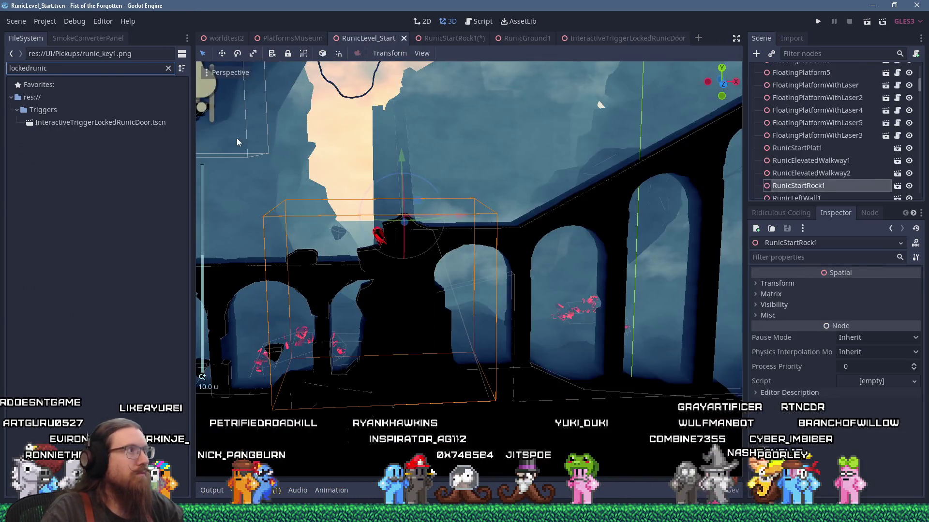
pyautogui.click(125, 123)
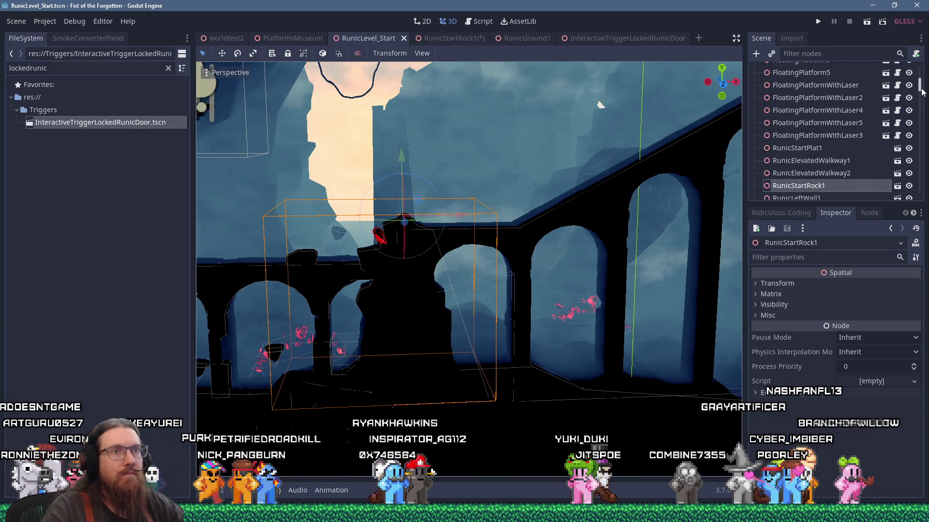
pyautogui.moveTo(279, 154)
pyautogui.mouseDown()
pyautogui.moveTo(809, 151)
pyautogui.moveTo(803, 137)
pyautogui.mouseUp()
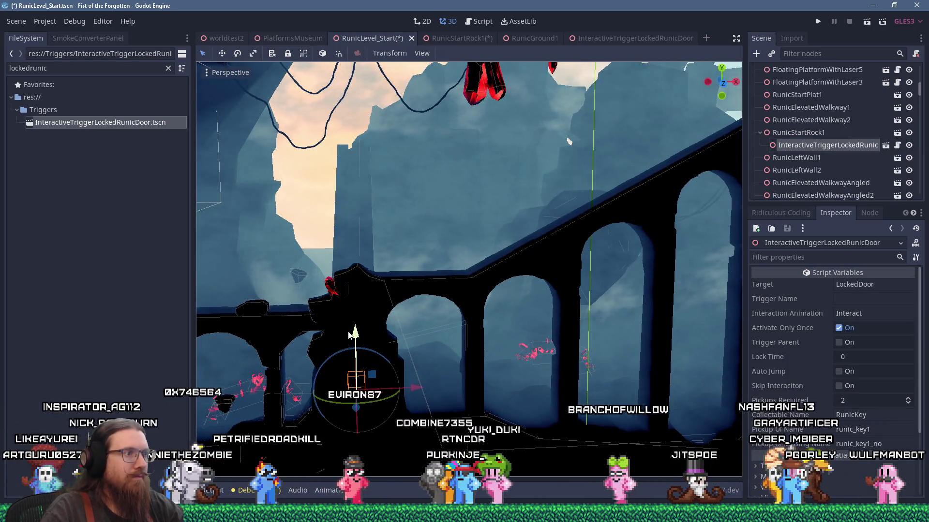
pyautogui.press('f')
pyautogui.moveTo(402, 274)
pyautogui.mouseDown()
pyautogui.moveTo(417, 259)
pyautogui.moveTo(493, 238)
pyautogui.moveTo(495, 248)
pyautogui.moveTo(610, 288)
pyautogui.moveTo(558, 287)
pyautogui.mouseUp()
pyautogui.scroll(6, 557, 288)
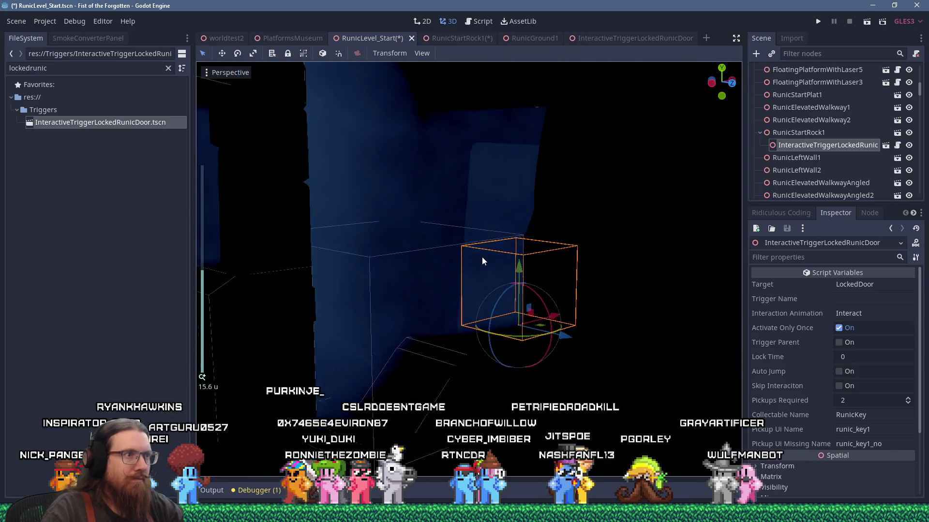
pyautogui.moveTo(527, 271)
pyautogui.mouseDown()
pyautogui.moveTo(477, 260)
pyautogui.moveTo(385, 291)
pyautogui.moveTo(491, 298)
pyautogui.mouseUp()
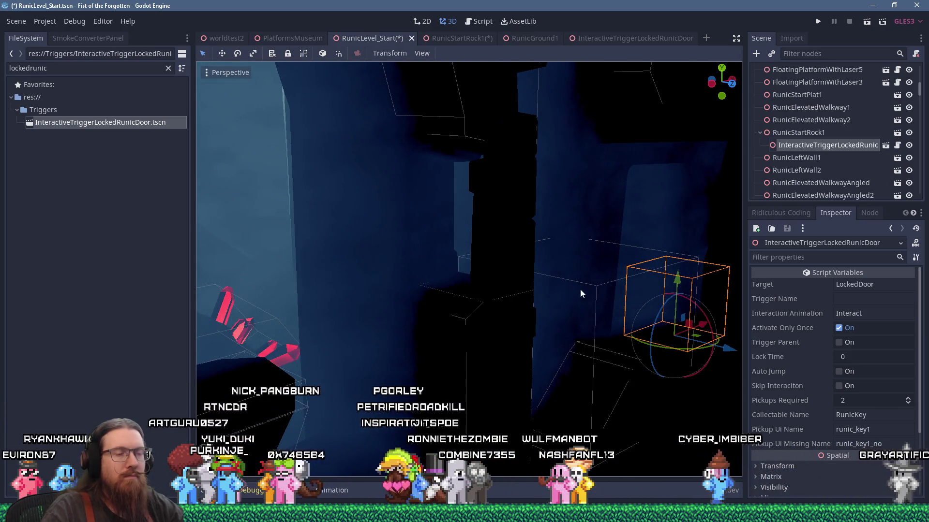
pyautogui.moveTo(607, 292); pyautogui.dragTo(566, 294)
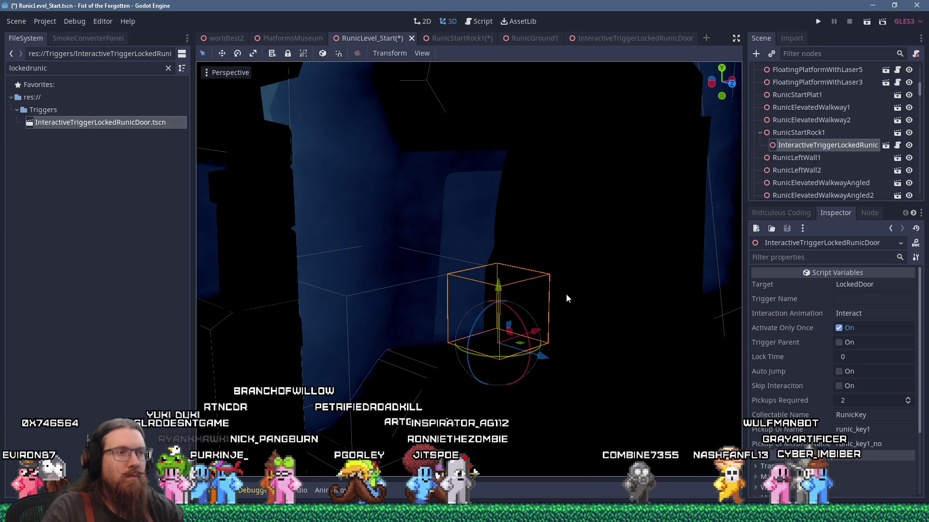
pyautogui.moveTo(566, 295)
pyautogui.mouseDown()
pyautogui.moveTo(597, 306)
pyautogui.moveTo(508, 297)
pyautogui.moveTo(566, 295)
pyautogui.moveTo(597, 306)
pyautogui.moveTo(555, 303)
pyautogui.mouseUp()
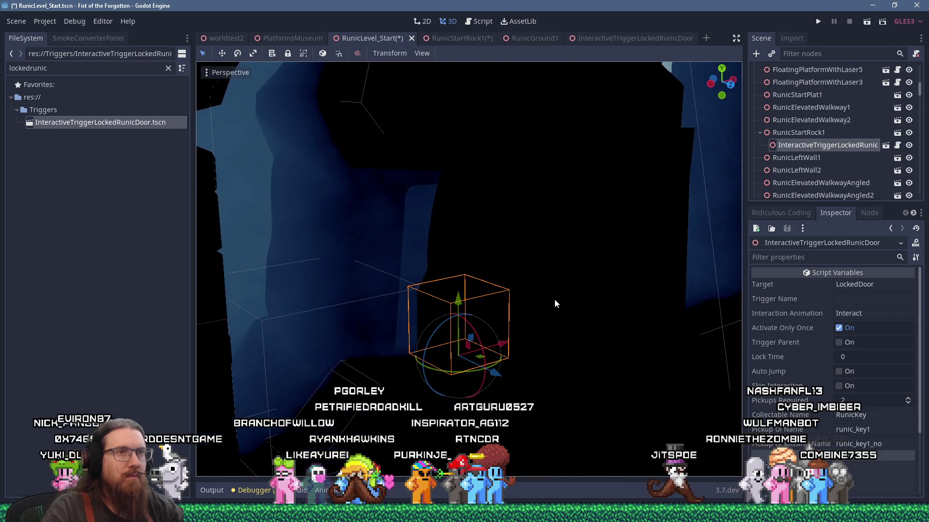
pyautogui.moveTo(509, 336)
pyautogui.mouseDown()
pyautogui.moveTo(632, 341)
pyautogui.moveTo(585, 302)
pyautogui.moveTo(628, 330)
pyautogui.moveTo(620, 341)
pyautogui.moveTo(601, 340)
pyautogui.moveTo(626, 329)
pyautogui.moveTo(623, 294)
pyautogui.moveTo(500, 310)
pyautogui.moveTo(518, 305)
pyautogui.mouseUp()
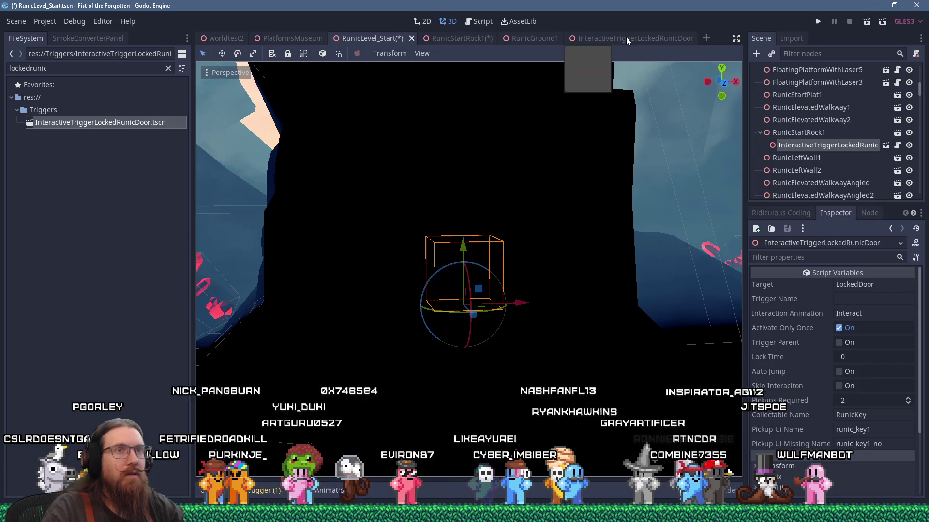
pyautogui.rightClick(817, 145)
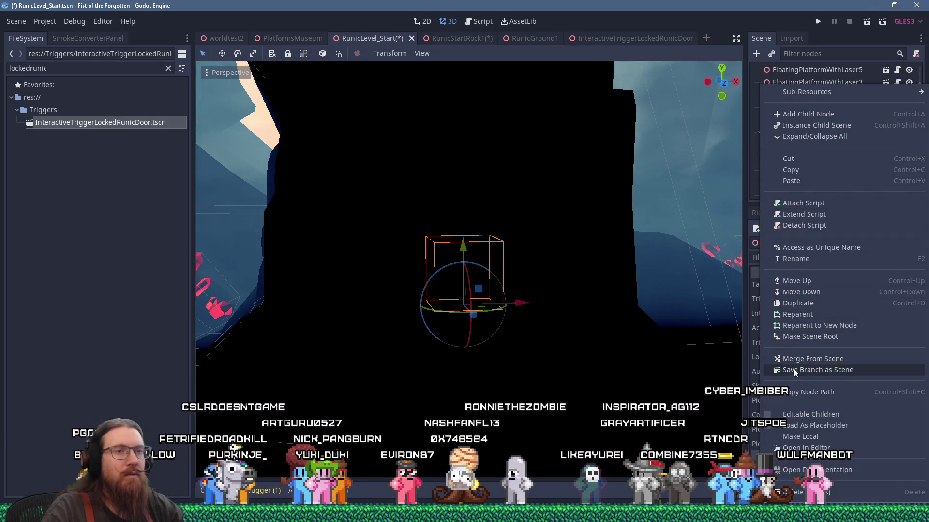
# - Make the trigger's children editable, then move its CollisionShape left and widen it along X
pyautogui.click(797, 414)
pyautogui.click(812, 169)
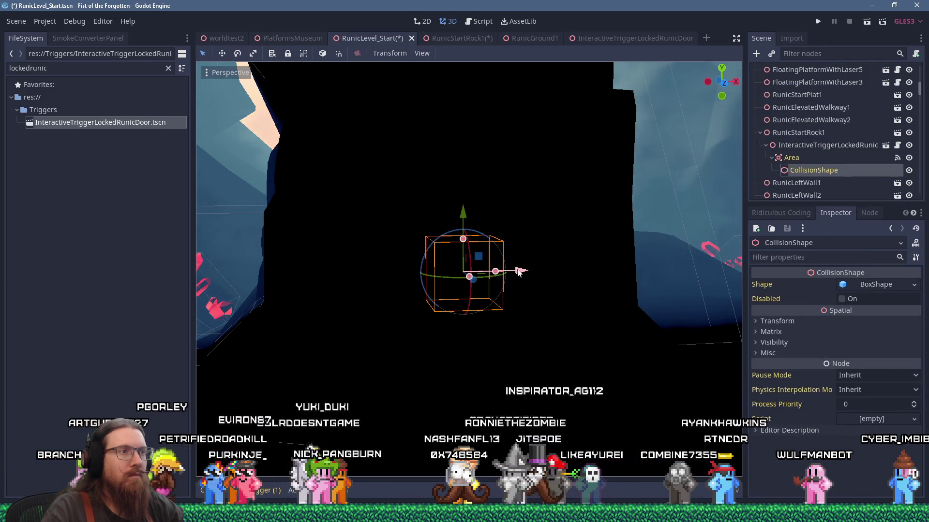
pyautogui.moveTo(518, 271); pyautogui.dragTo(473, 274)
pyautogui.moveTo(383, 279); pyautogui.dragTo(510, 281)
pyautogui.moveTo(453, 283); pyautogui.dragTo(405, 279)
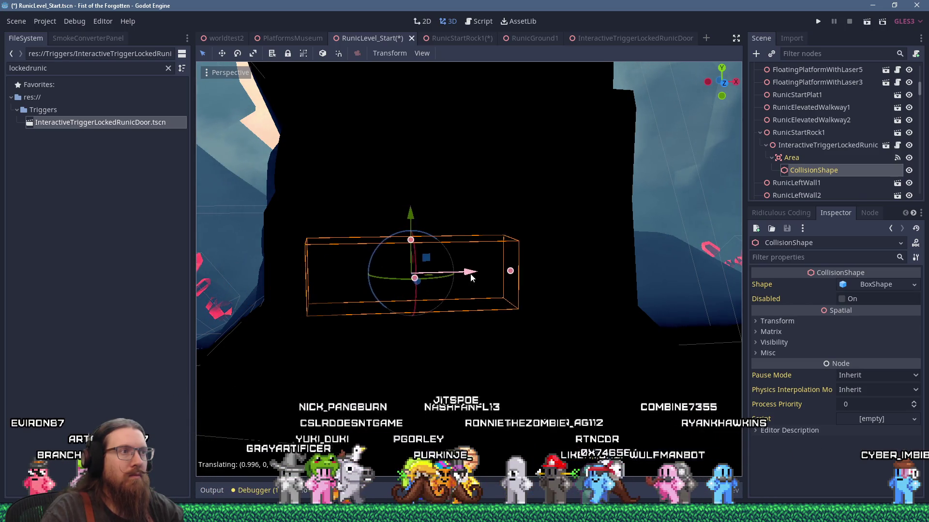
pyautogui.moveTo(473, 273)
pyautogui.mouseDown()
pyautogui.moveTo(571, 283)
pyautogui.moveTo(427, 269)
pyautogui.moveTo(609, 281)
pyautogui.moveTo(532, 270)
pyautogui.moveTo(489, 287)
pyautogui.moveTo(545, 276)
pyautogui.mouseUp()
pyautogui.scroll(3, 540, 276)
pyautogui.scroll(-3, 545, 276)
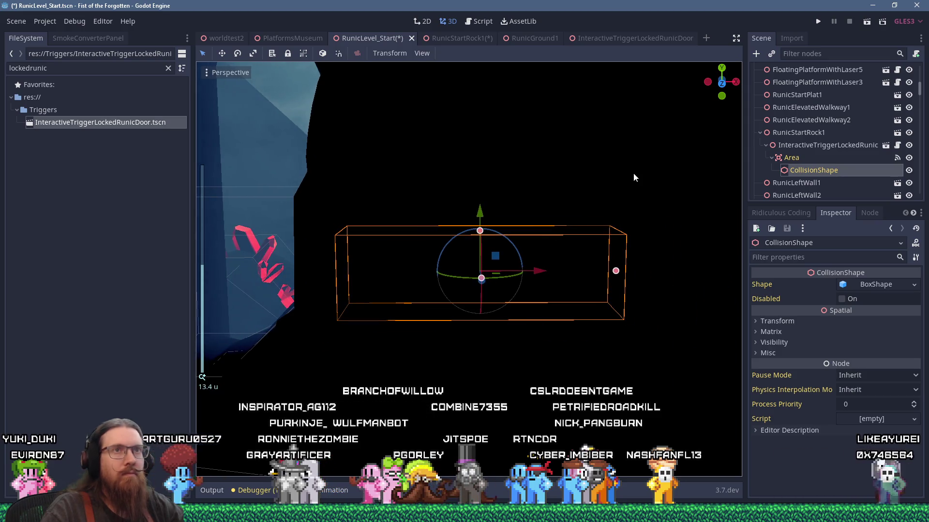
pyautogui.click(817, 22)
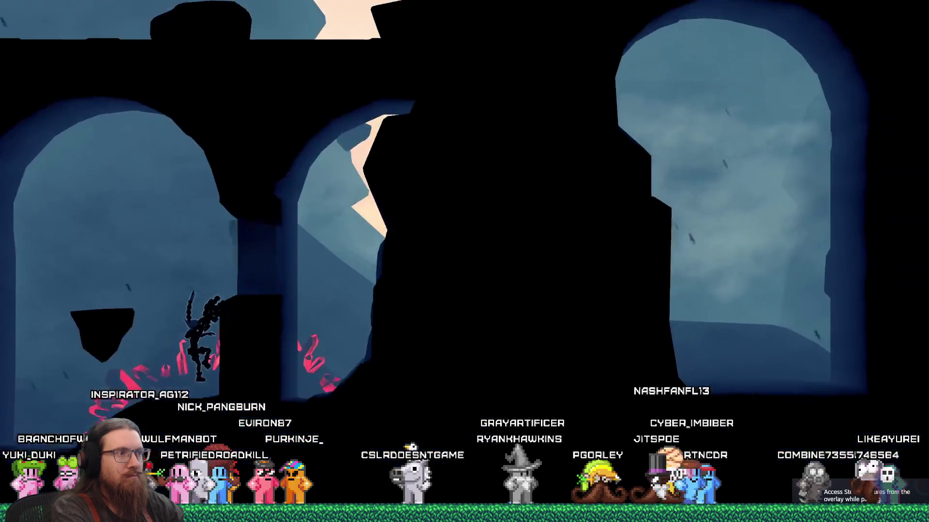
# - Run the character right through the ruins into the lore and locked door triggers
pyautogui.press('d')
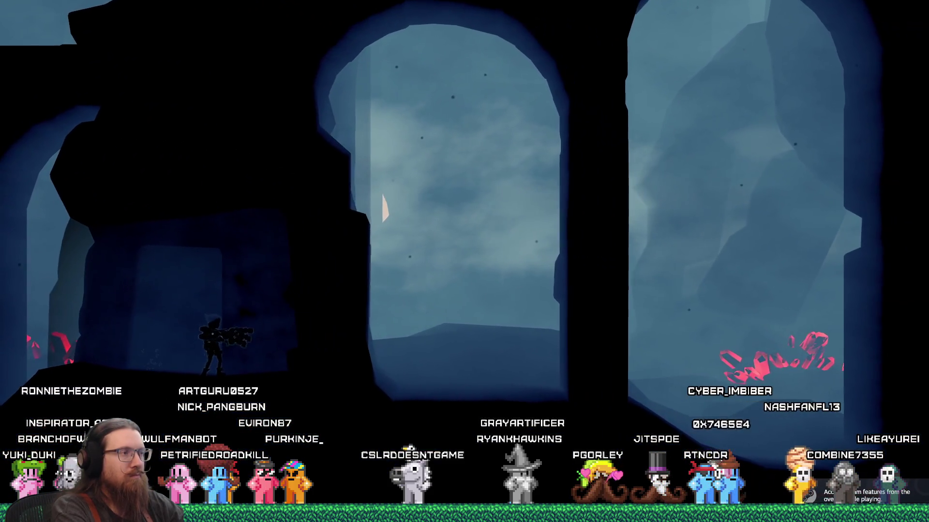
pyautogui.press('d')
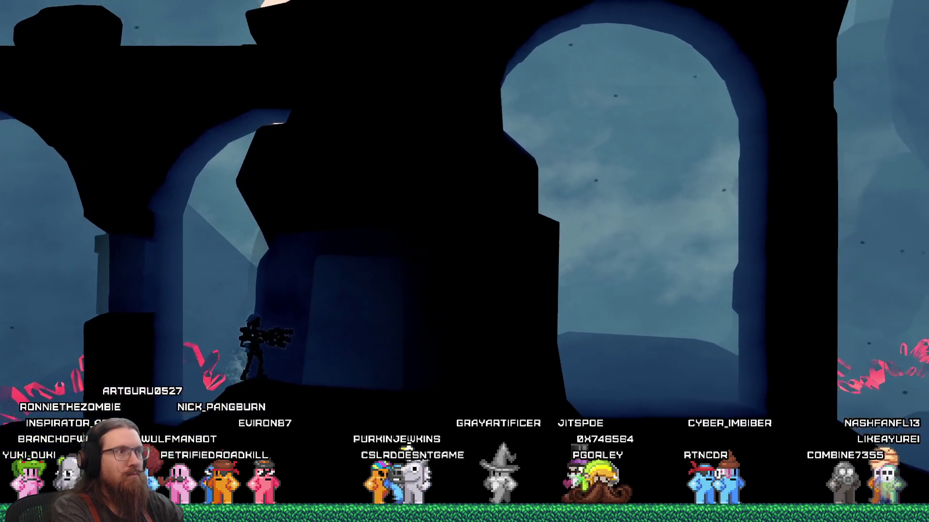
pyautogui.press('d')
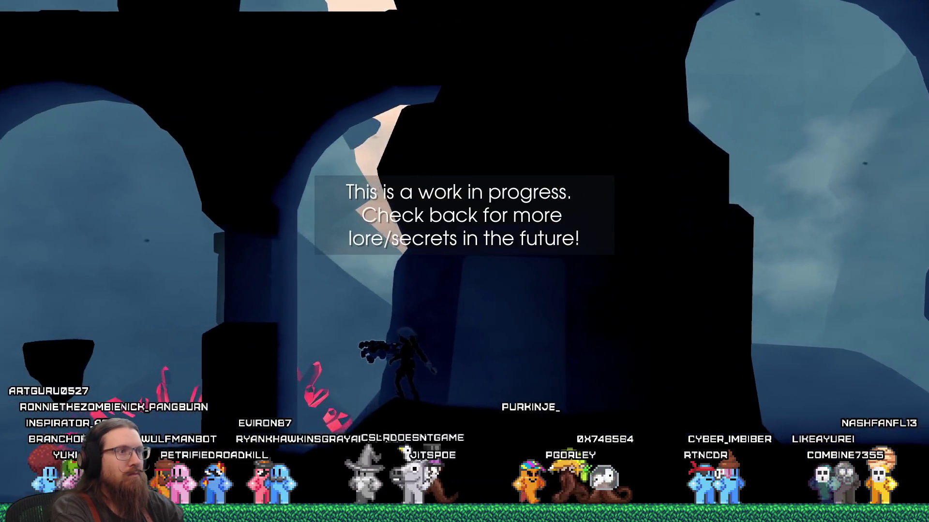
pyautogui.press('d')
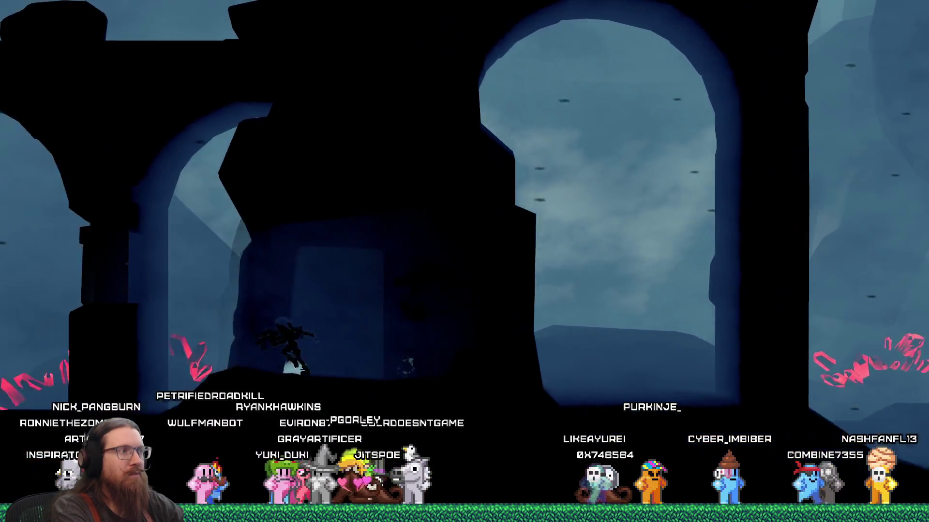
pyautogui.press('d')
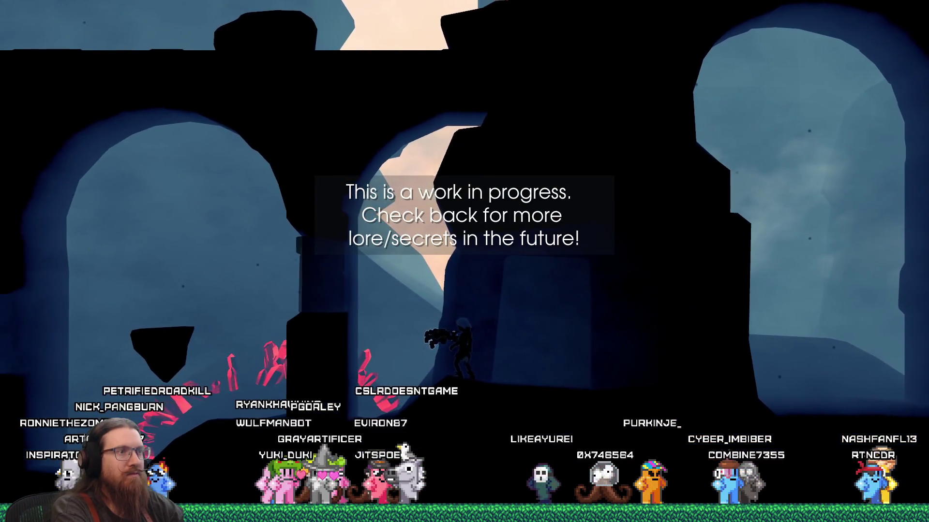
pyautogui.press('d')
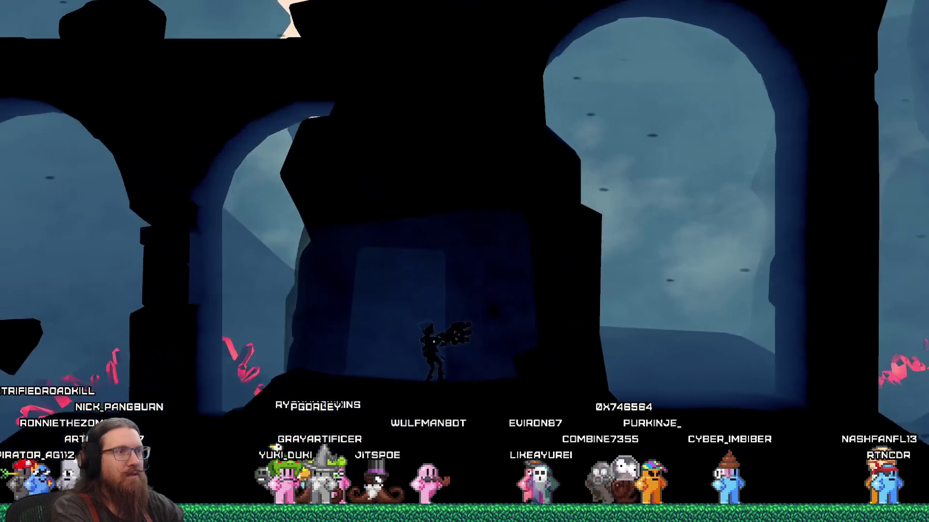
pyautogui.press('d')
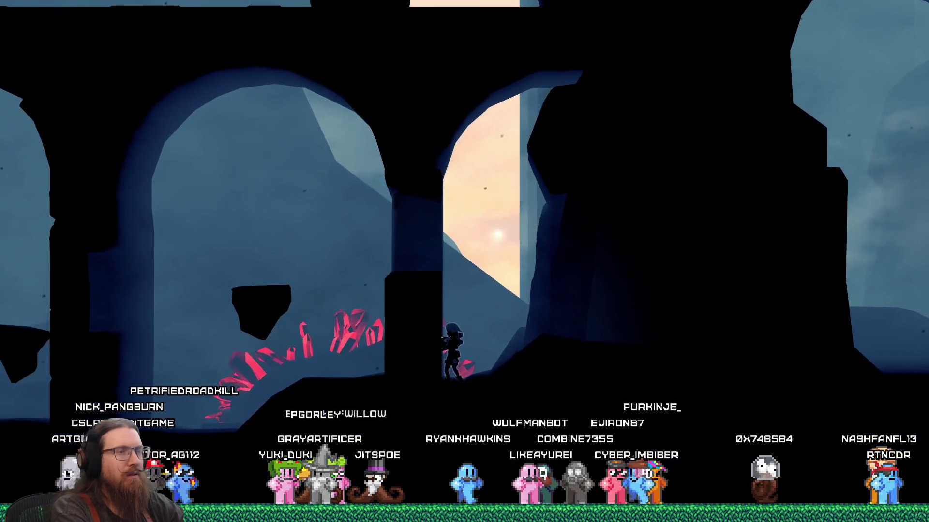
pyautogui.press('d')
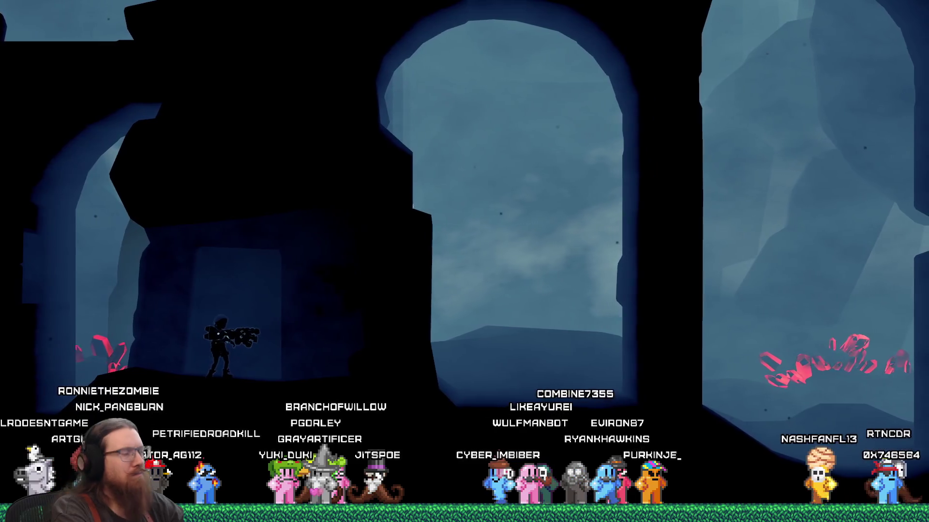
pyautogui.press('d')
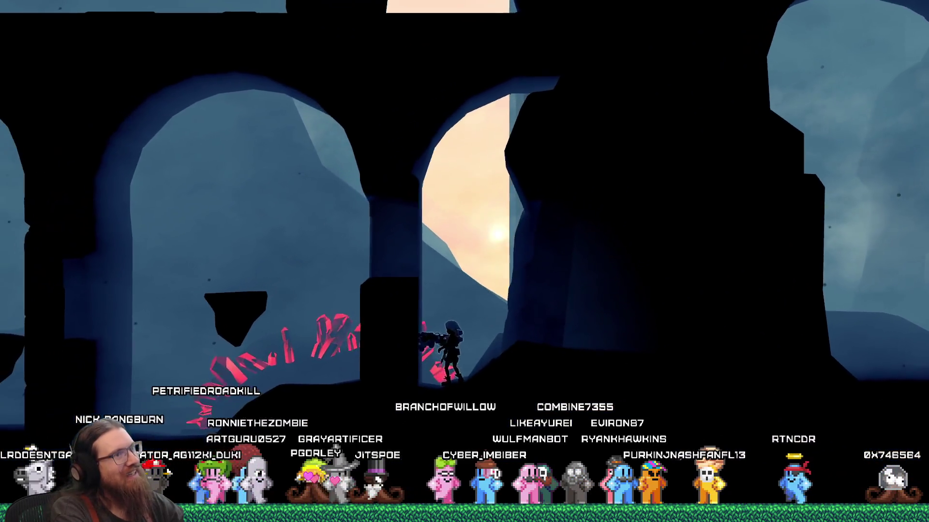
pyautogui.press('d')
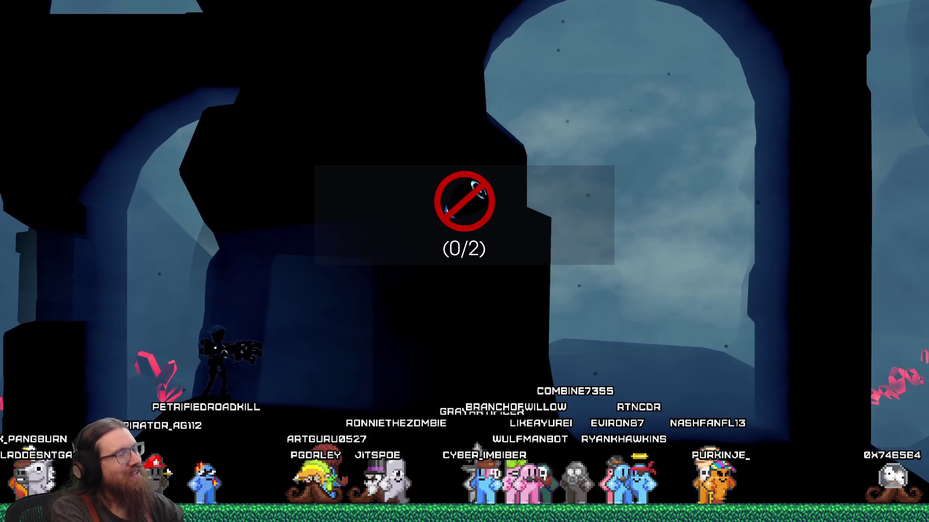
pyautogui.press('d')
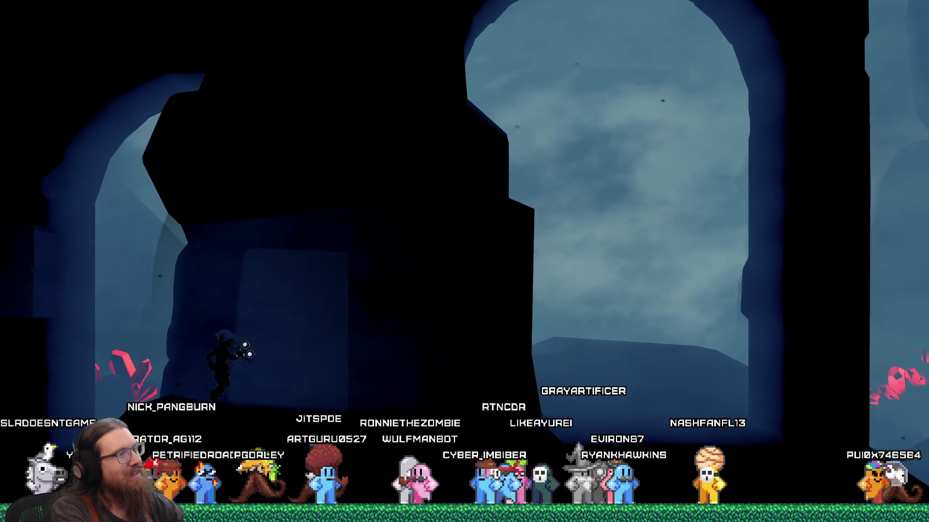
pyautogui.press('d')
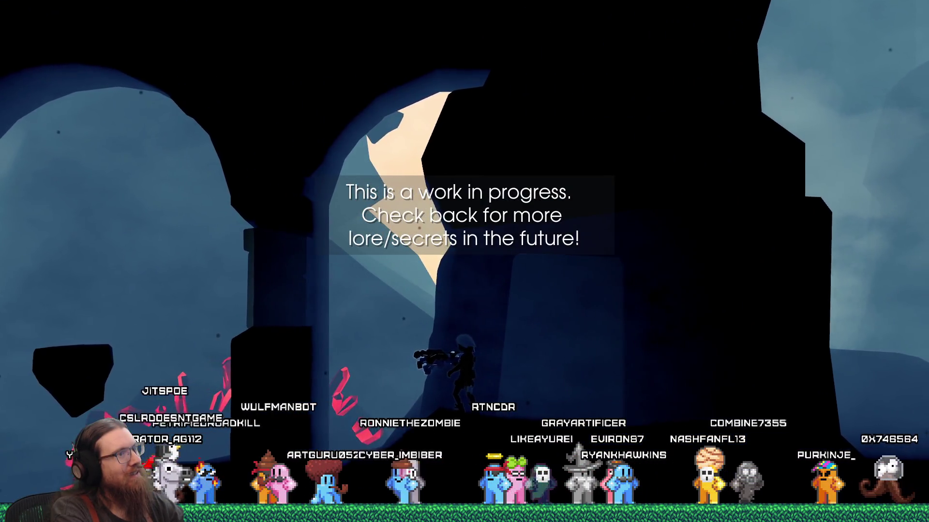
# - Retest the triggers from the ledge, then quit the game via the developer console
pyautogui.press('a')
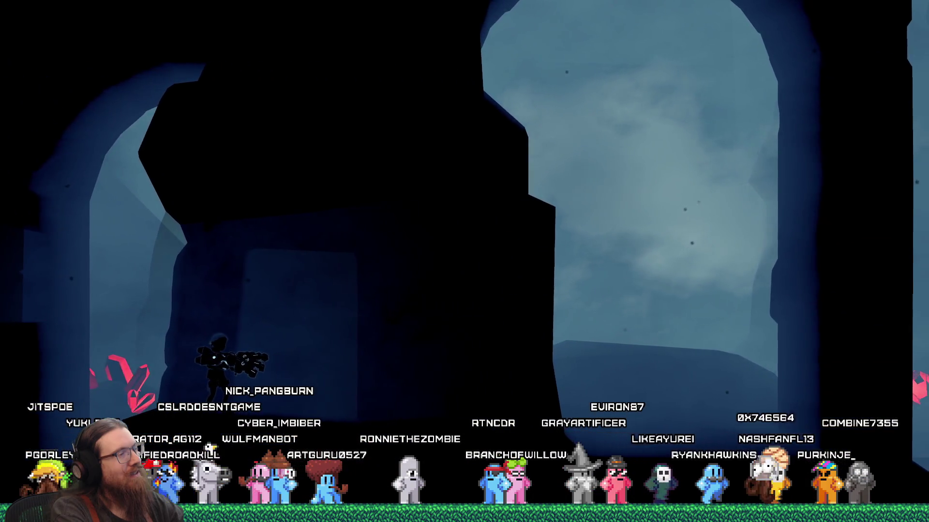
pyautogui.press('d')
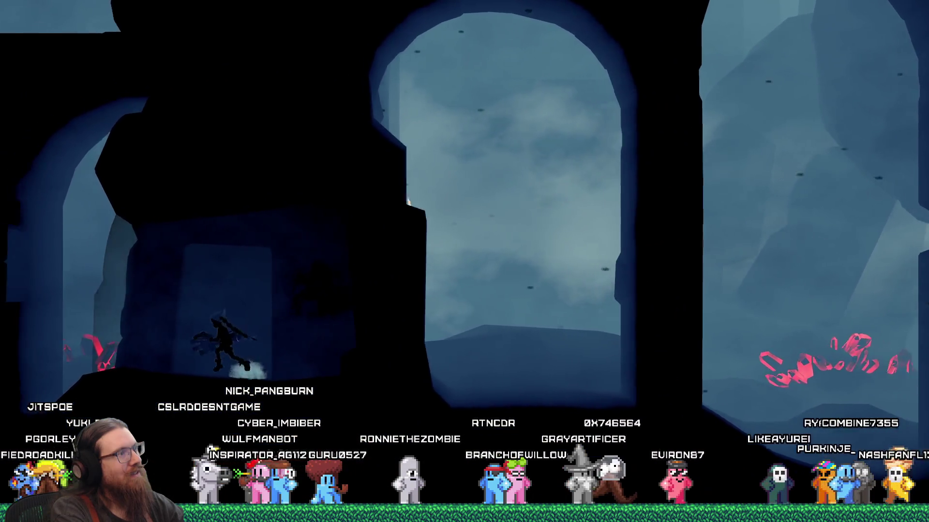
pyautogui.press('d')
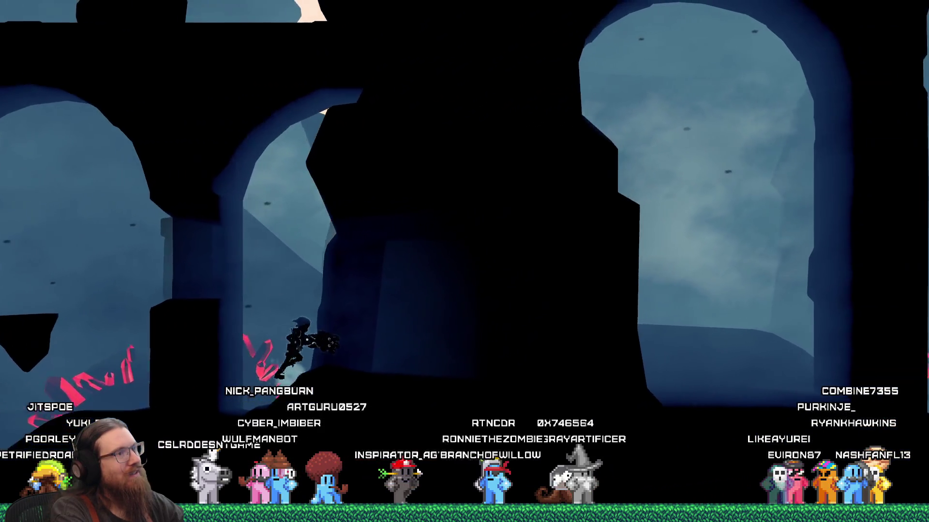
pyautogui.press('d')
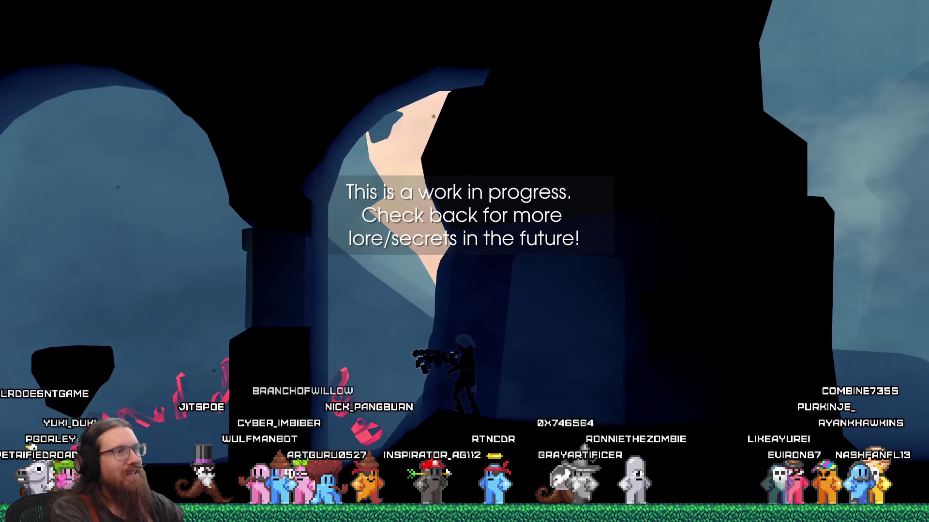
pyautogui.press('d')
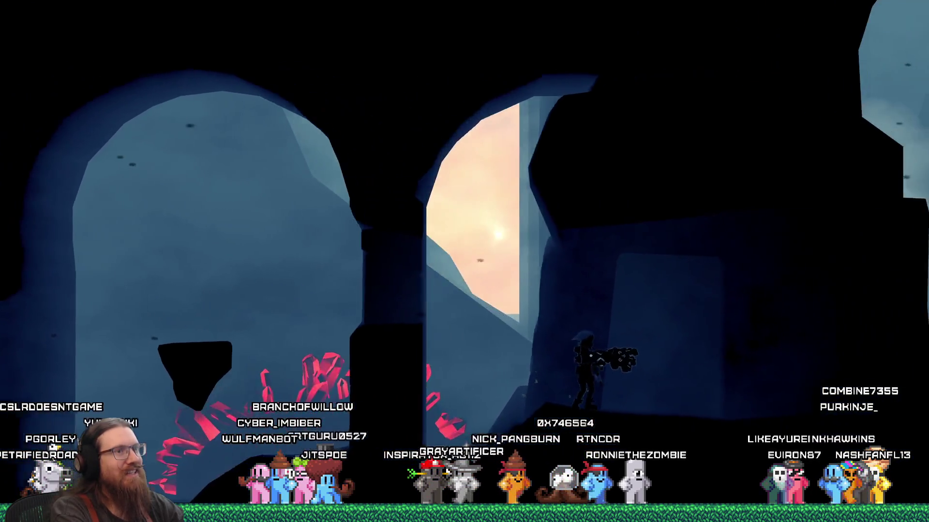
pyautogui.press('d')
pyautogui.press('a')
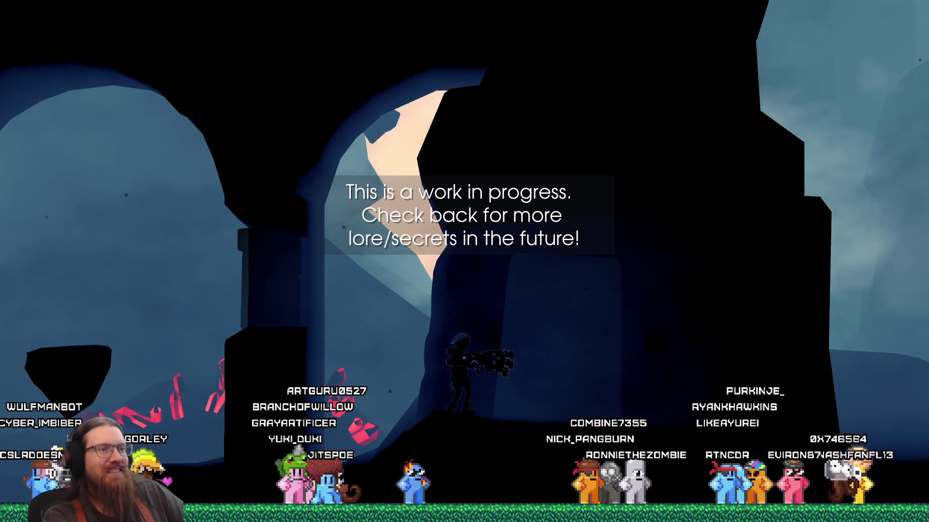
pyautogui.press('a')
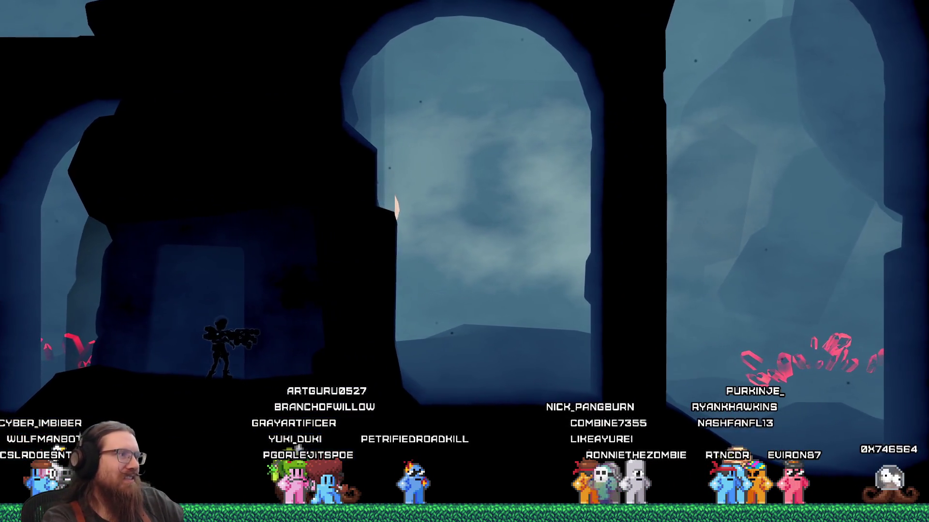
pyautogui.press('`')
pyautogui.write('qut')
pyautogui.press('Return')
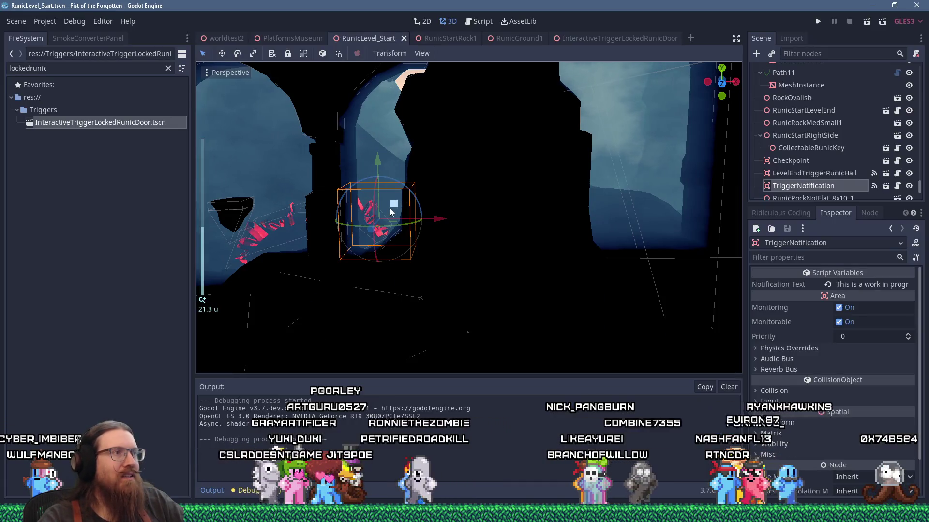
# - Move the TriggerNotification box to the right, frame it, and launch the game
pyautogui.moveTo(392, 207)
pyautogui.mouseDown()
pyautogui.moveTo(674, 199)
pyautogui.moveTo(663, 197)
pyautogui.mouseUp()
pyautogui.press('f')
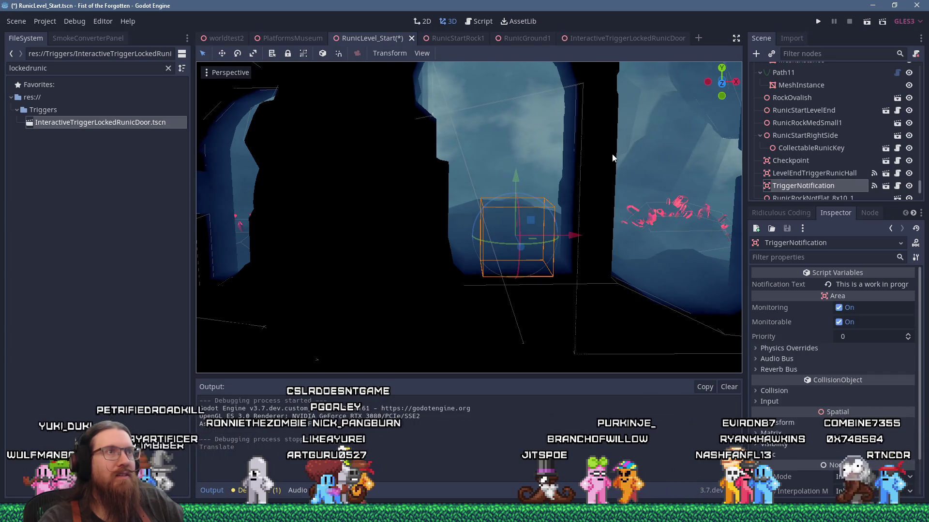
pyautogui.click(817, 21)
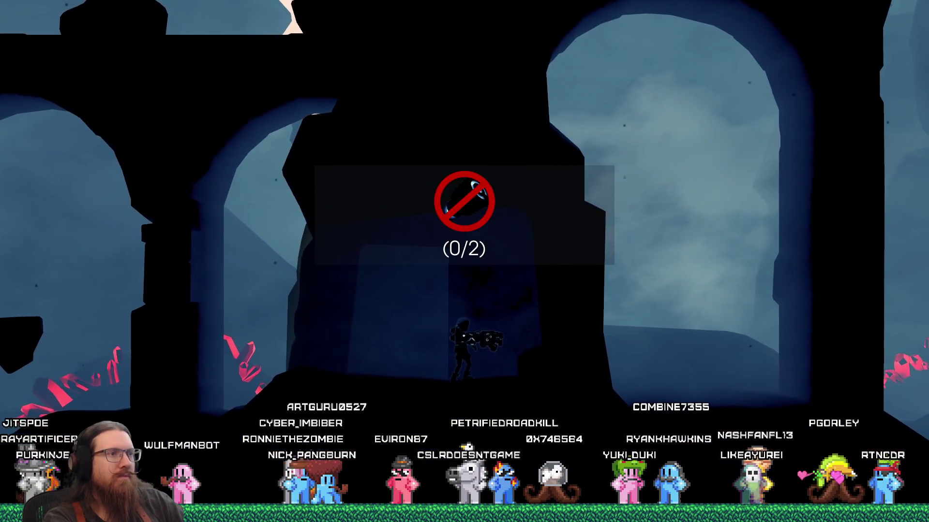
# - Enter quit in the in-game development console to close the Fist of the Forgotten test run
pyautogui.press('`')
pyautogui.write('it')
pyautogui.press('Return')
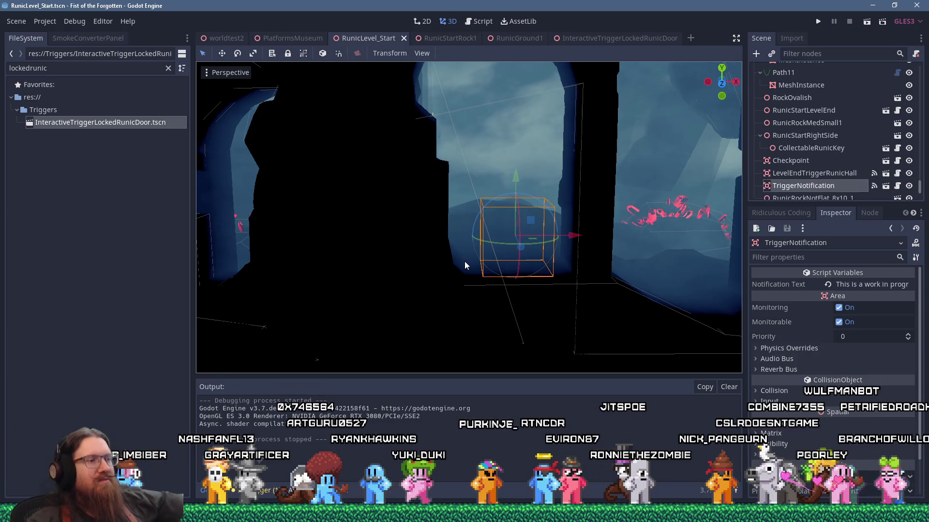
# - Bring the fotf_todo.txt Notepad to-do list in front of the Godot editor
pyautogui.hotkey('alt', 'Tab')
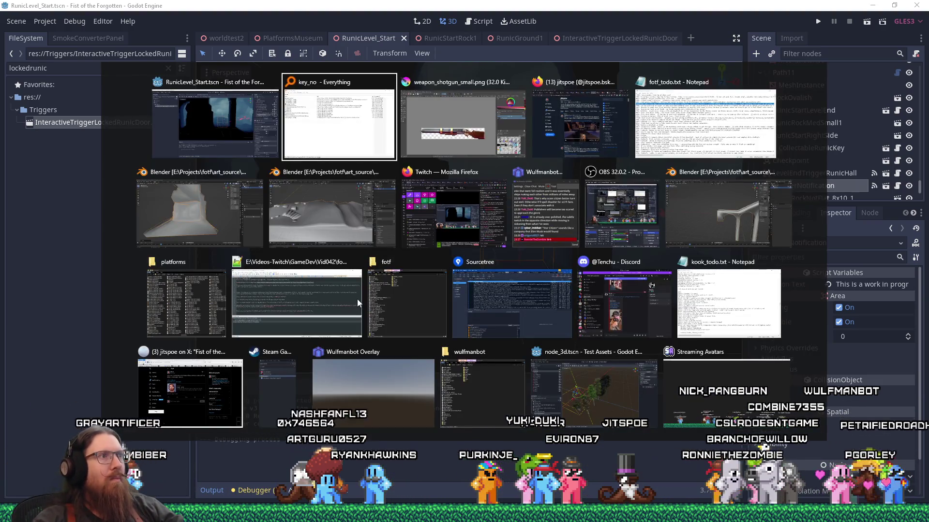
pyautogui.press('Tab')
pyautogui.press('Tab')
pyautogui.press('Tab')
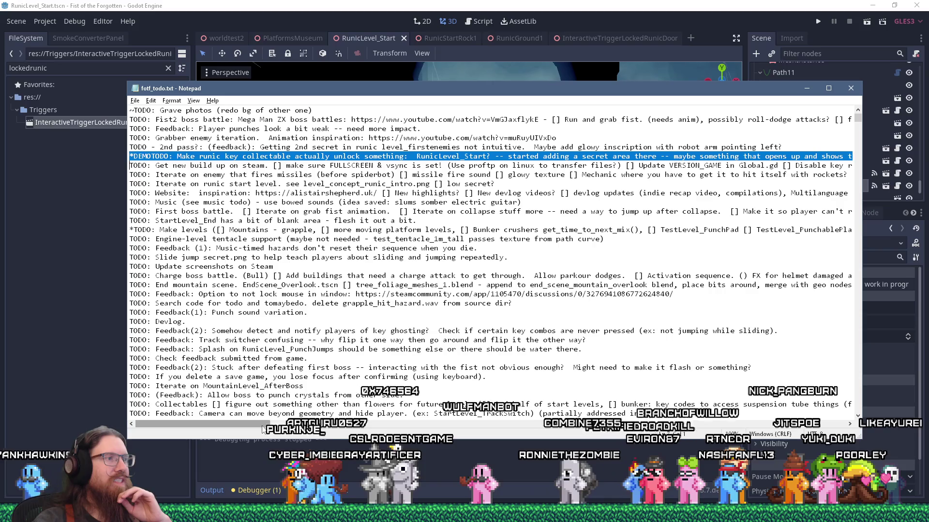
pyautogui.hscroll(5, 338, 365)
pyautogui.moveTo(287, 429); pyautogui.dragTo(301, 428)
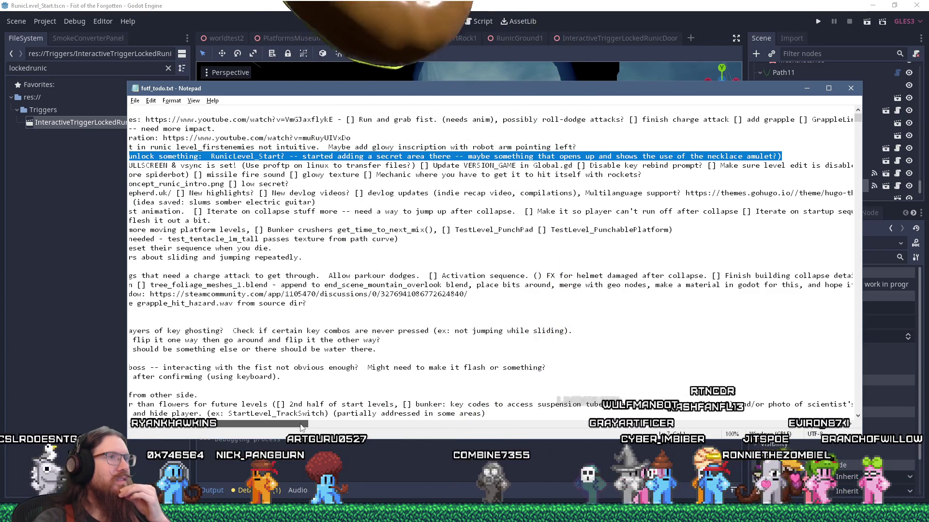
pyautogui.moveTo(300, 427); pyautogui.dragTo(291, 426)
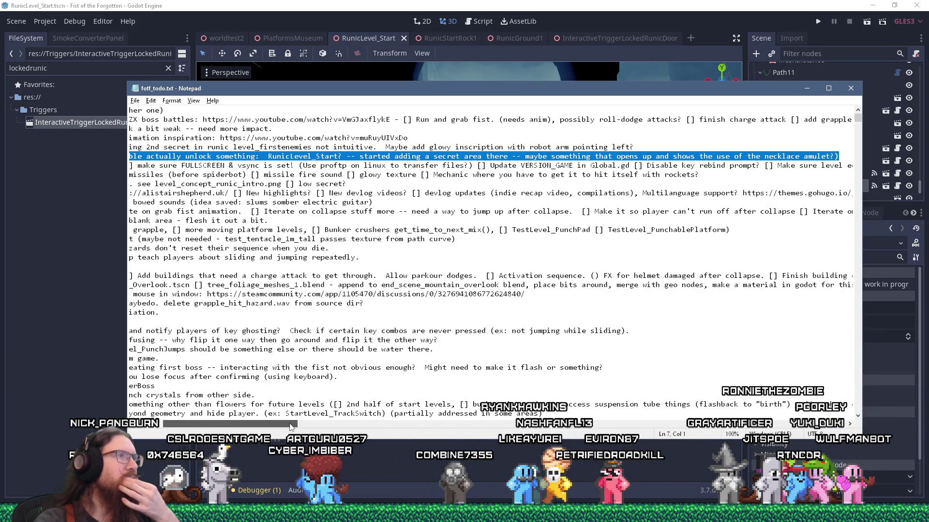
pyautogui.moveTo(290, 425); pyautogui.dragTo(297, 424)
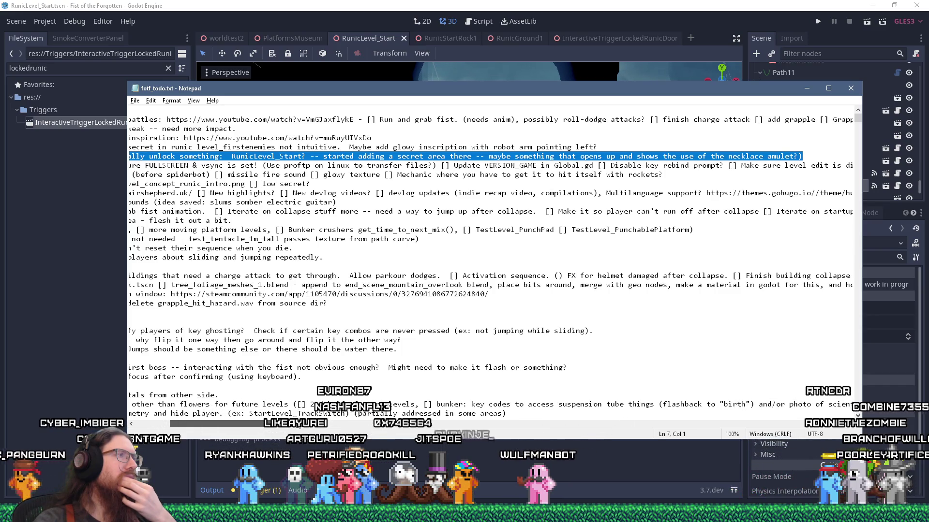
pyautogui.moveTo(297, 424); pyautogui.dragTo(262, 423)
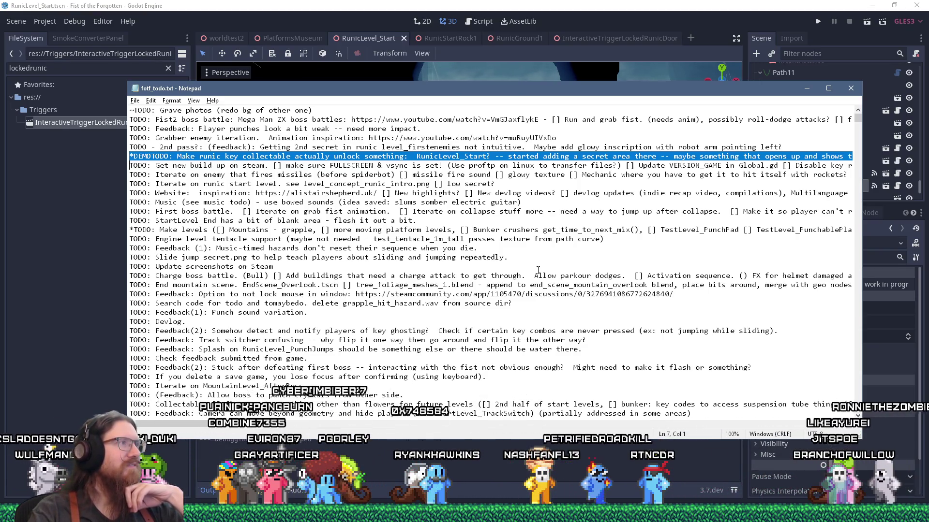
pyautogui.scroll(-4, 552, 256)
pyautogui.scroll(4, 568, 246)
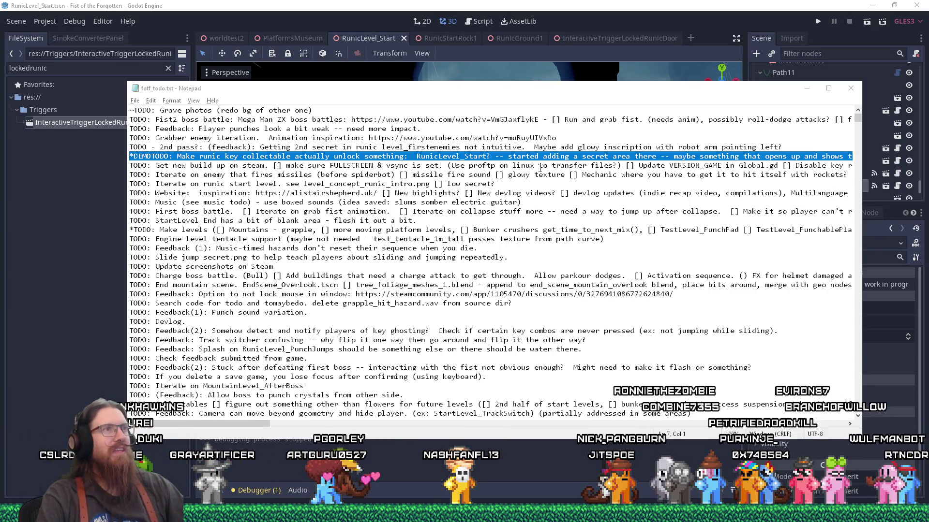
pyautogui.moveTo(679, 93); pyautogui.dragTo(693, 96)
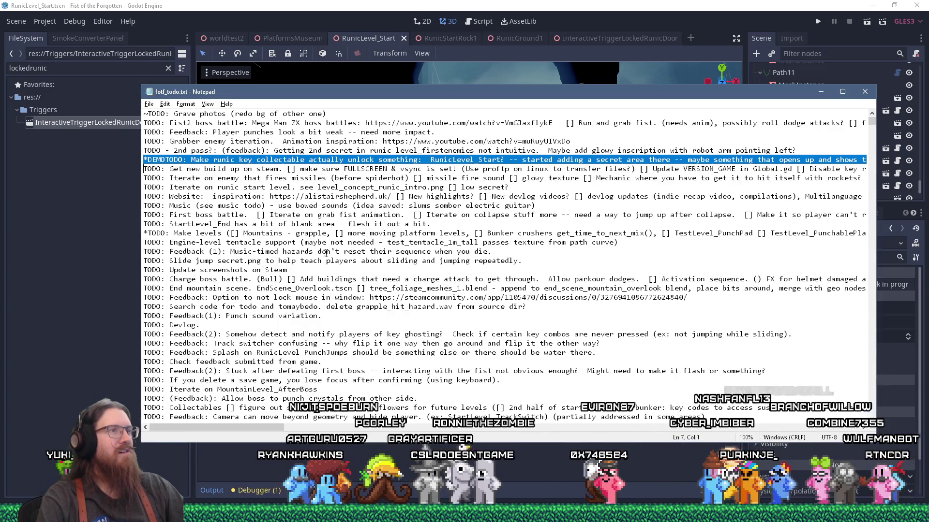
pyautogui.moveTo(269, 429)
pyautogui.mouseDown()
pyautogui.moveTo(330, 430)
pyautogui.moveTo(268, 431)
pyautogui.mouseUp()
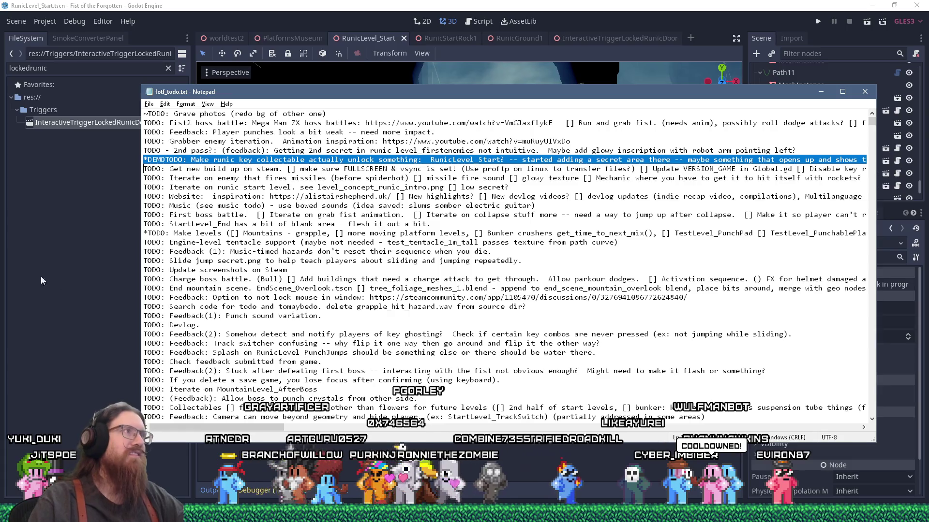
pyautogui.click(121, 22)
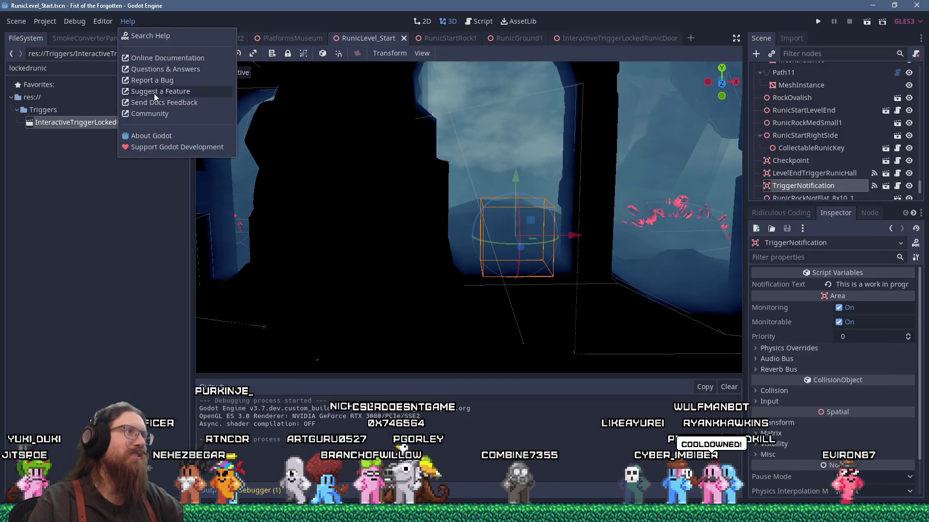
# - Open Godot's About dialog and scroll down through the Authors credits
pyautogui.click(184, 137)
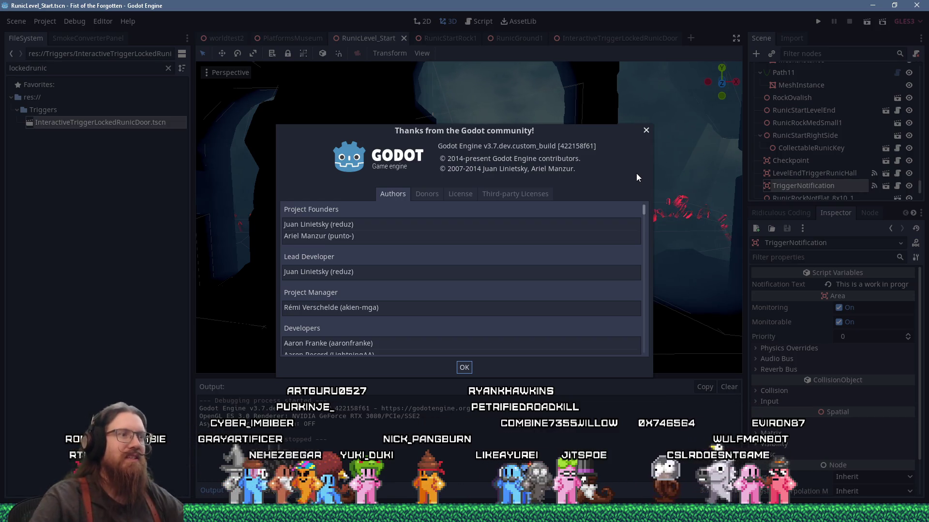
pyautogui.moveTo(643, 209); pyautogui.dragTo(648, 312)
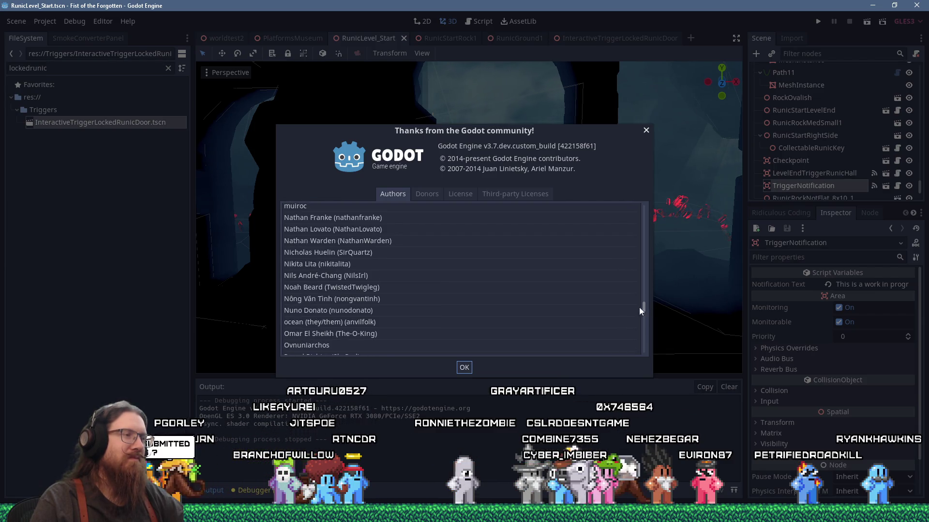
pyautogui.scroll(-15, 608, 308)
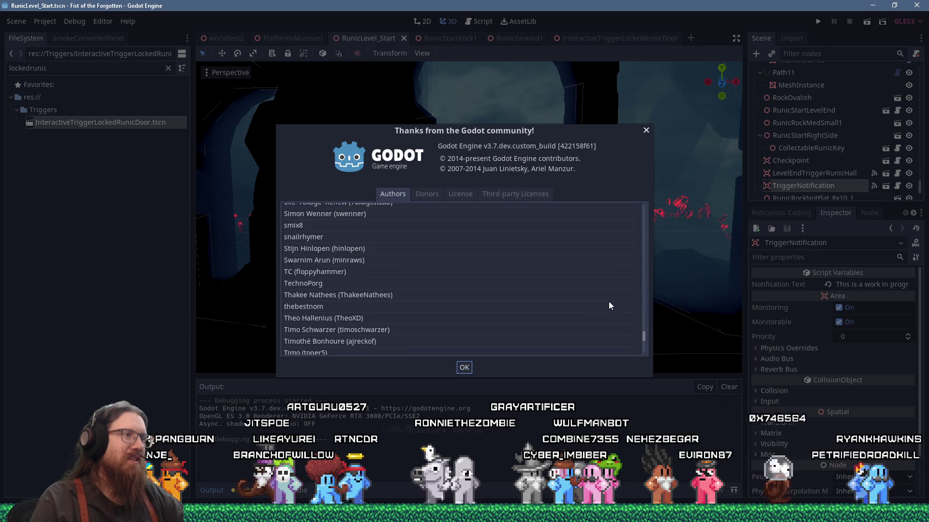
pyautogui.scroll(-3, 609, 304)
# - Scroll back up the Authors list and close the About dialog with OK
pyautogui.scroll(10, 608, 304)
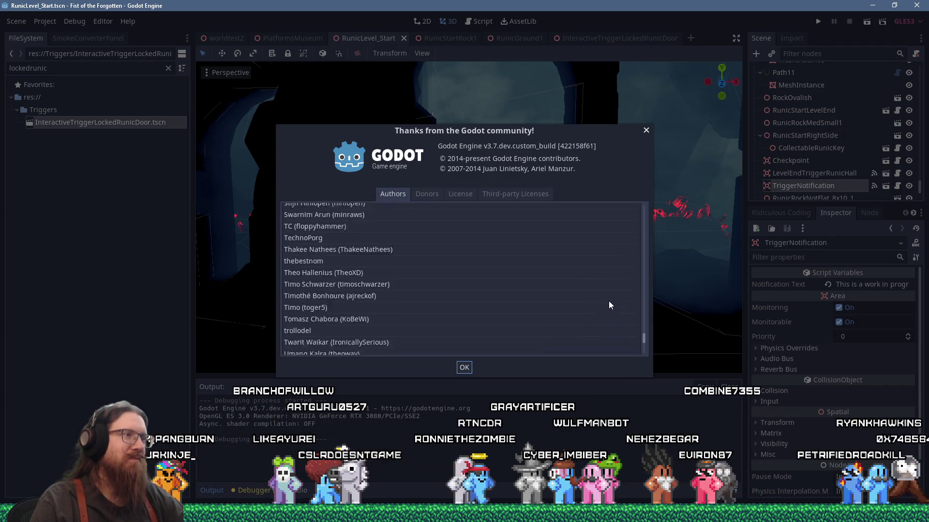
pyautogui.scroll(10, 609, 302)
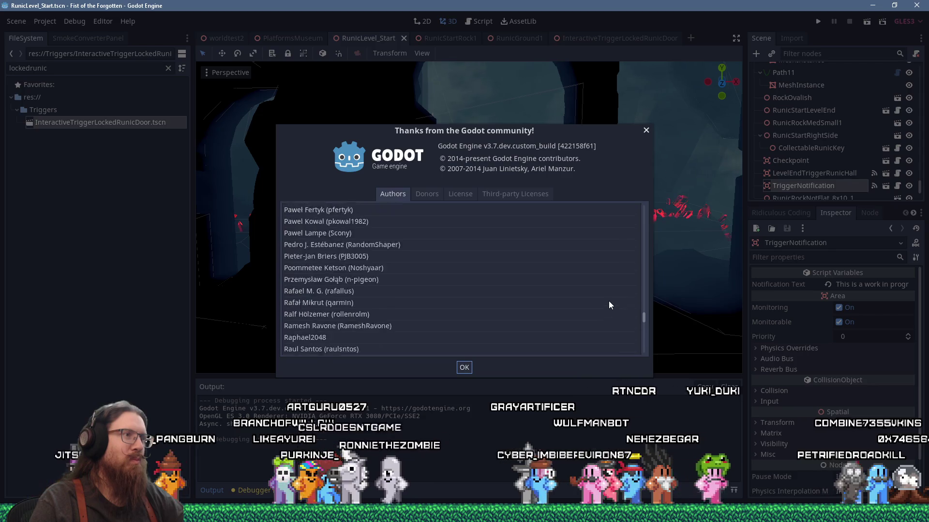
pyautogui.scroll(5, 609, 304)
pyautogui.scroll(2, 608, 301)
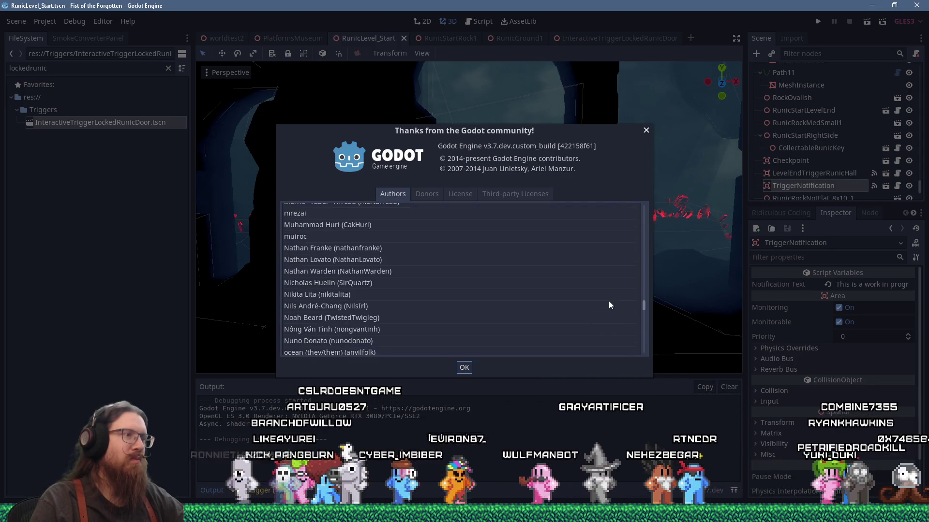
pyautogui.scroll(2, 608, 300)
pyautogui.scroll(15, 609, 302)
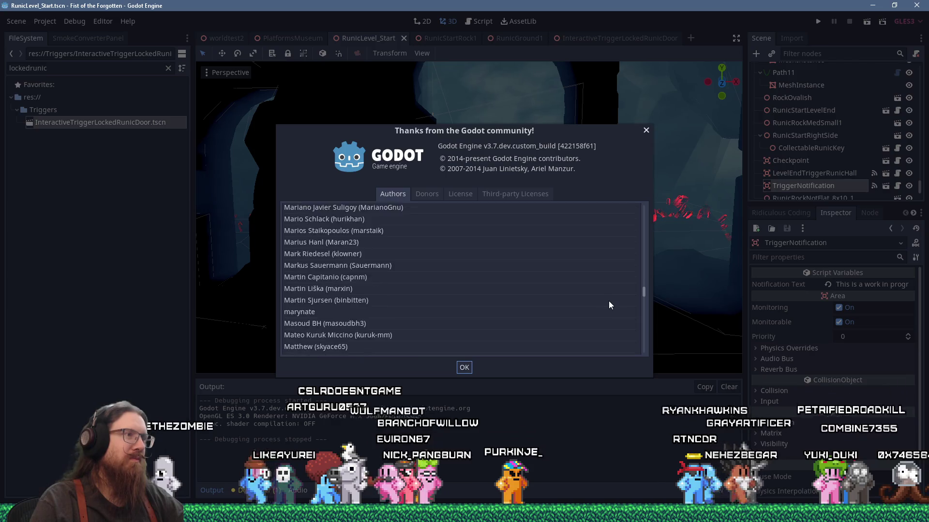
pyautogui.scroll(5, 609, 304)
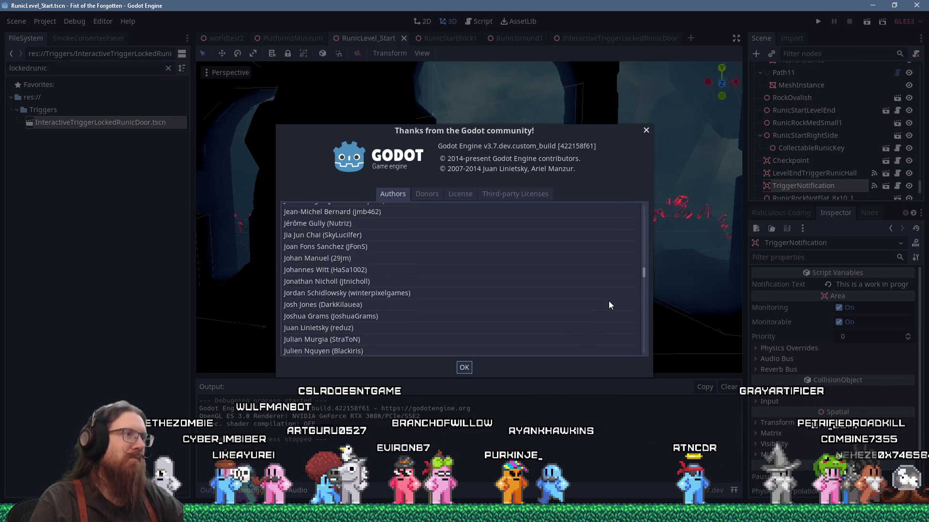
pyautogui.scroll(15, 608, 304)
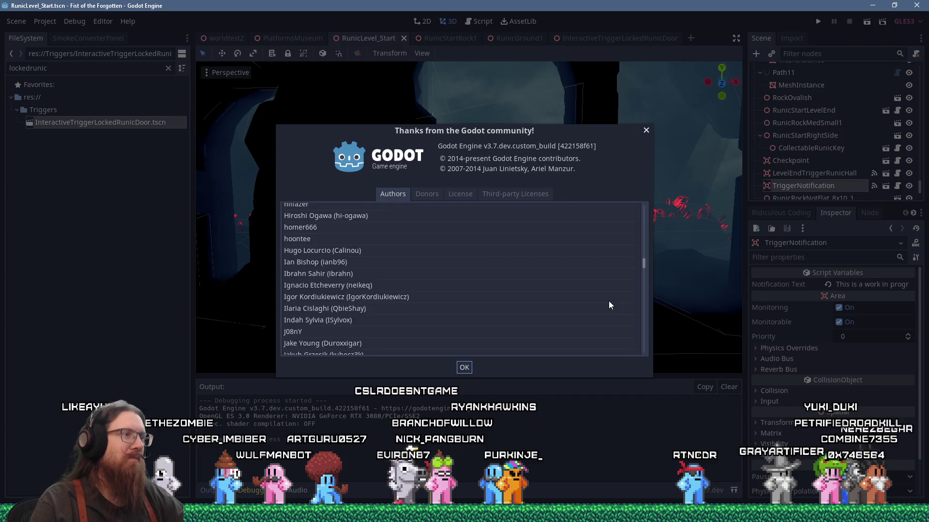
pyautogui.scroll(20, 609, 300)
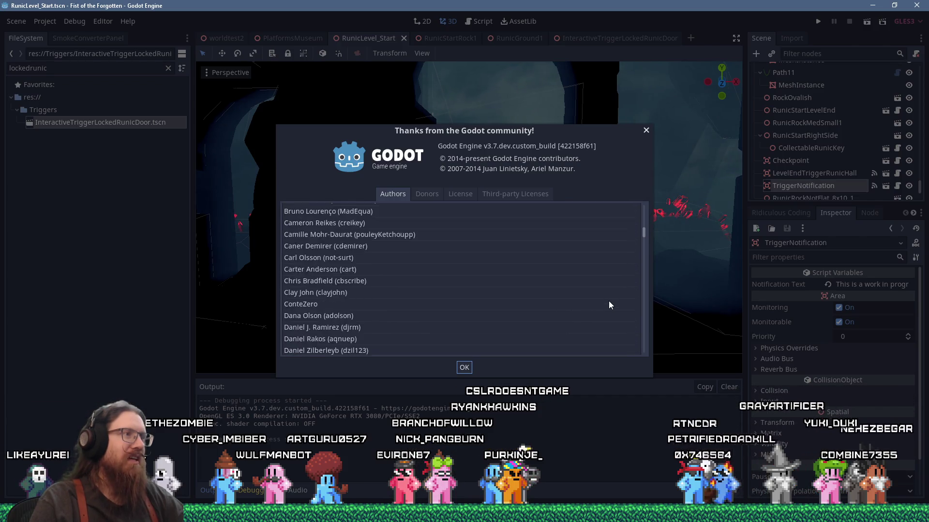
pyautogui.click(645, 130)
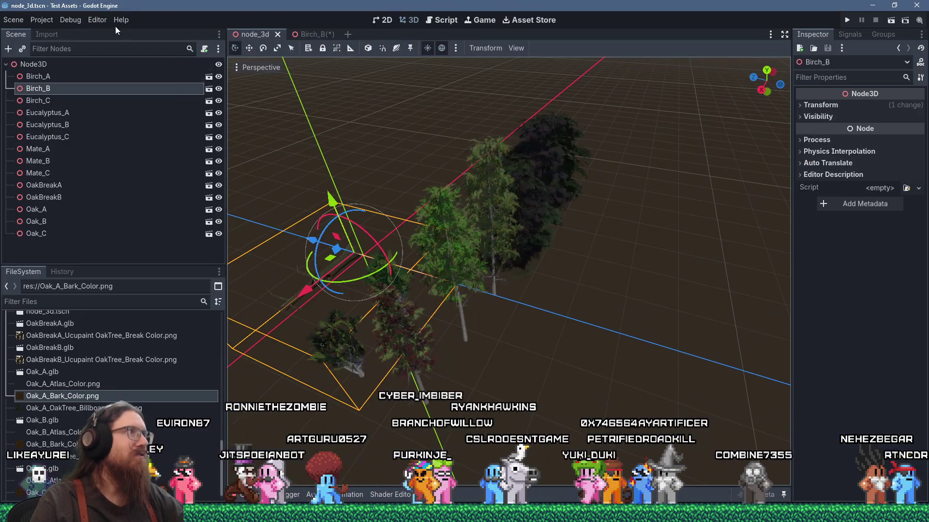
# - Open Help > About in the newer editor and browse its Authors credits
pyautogui.click(118, 20)
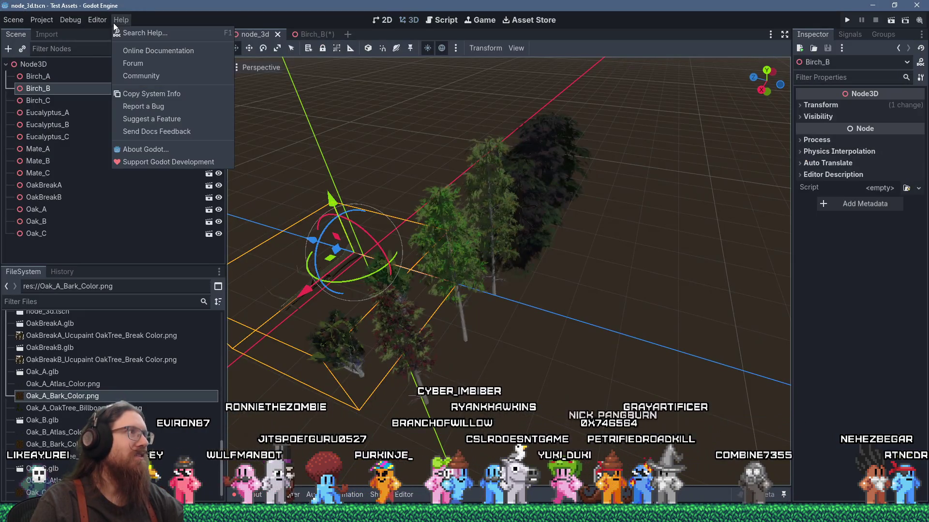
pyautogui.click(153, 149)
pyautogui.scroll(-1, 522, 301)
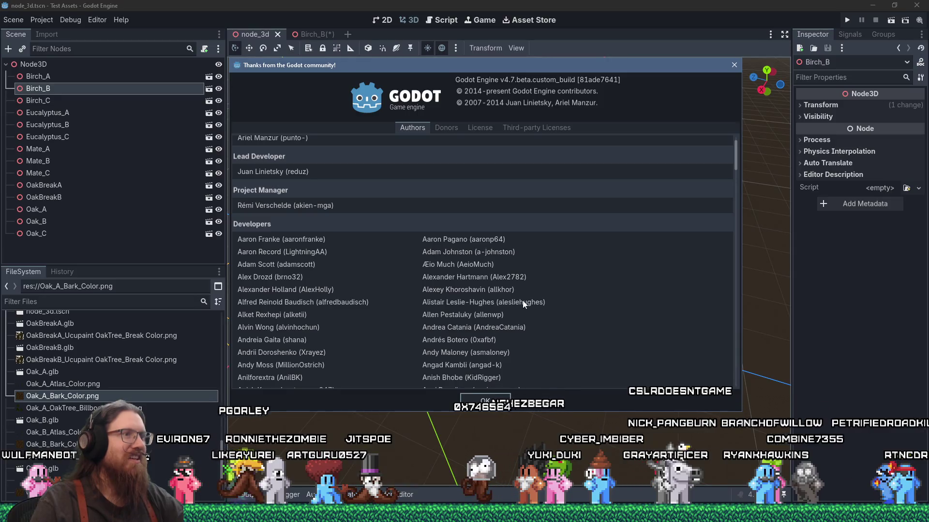
pyautogui.scroll(-15, 522, 300)
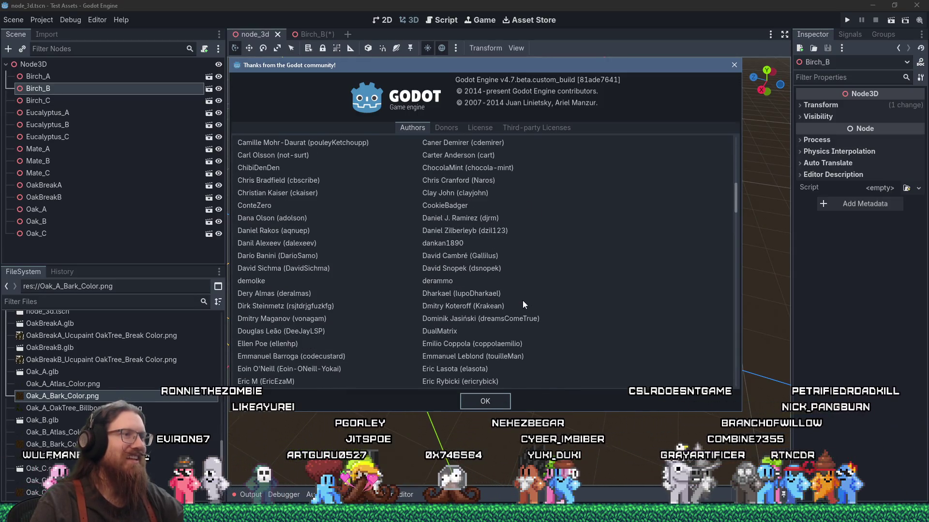
pyautogui.scroll(-15, 523, 304)
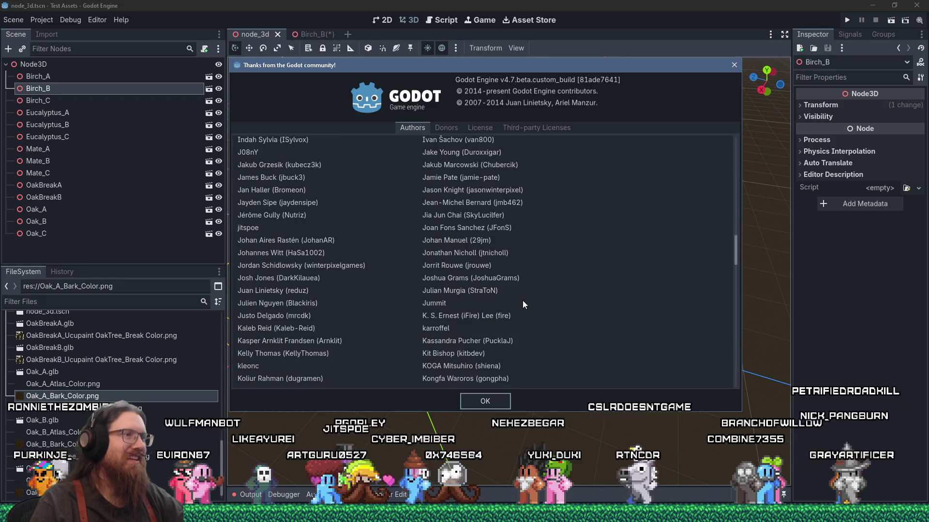
pyautogui.scroll(5, 523, 304)
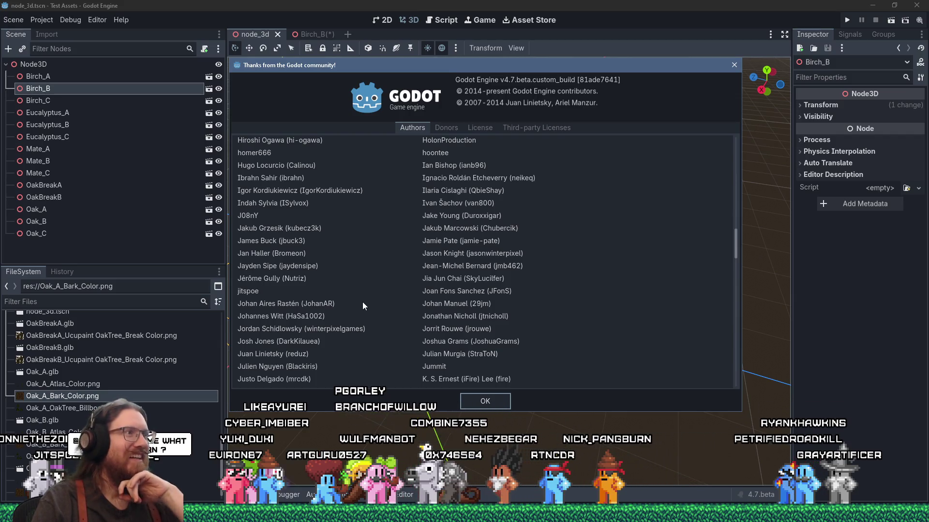
# - Scroll further through the Authors credits, then close the About dialog to reveal the tree scene
pyautogui.scroll(-1, 363, 303)
pyautogui.scroll(-1, 363, 303)
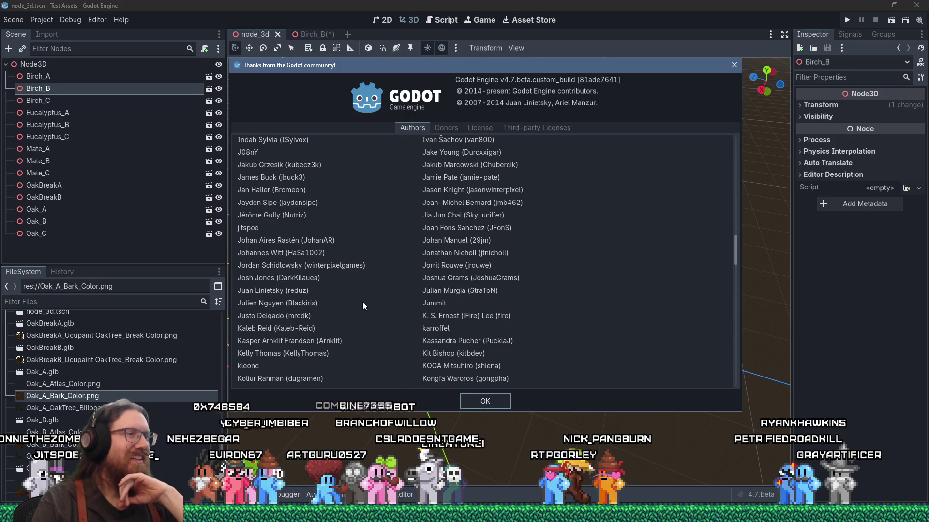
pyautogui.scroll(-2, 362, 304)
pyautogui.scroll(-4, 362, 304)
pyautogui.scroll(-4, 363, 304)
pyautogui.scroll(-4, 363, 306)
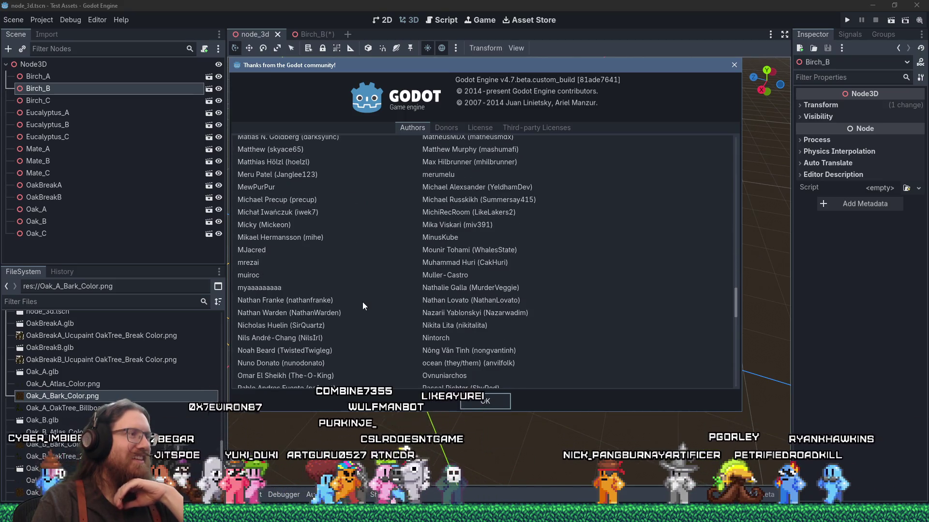
pyautogui.scroll(-4, 363, 306)
pyautogui.scroll(-4, 363, 306)
pyautogui.scroll(-5, 362, 303)
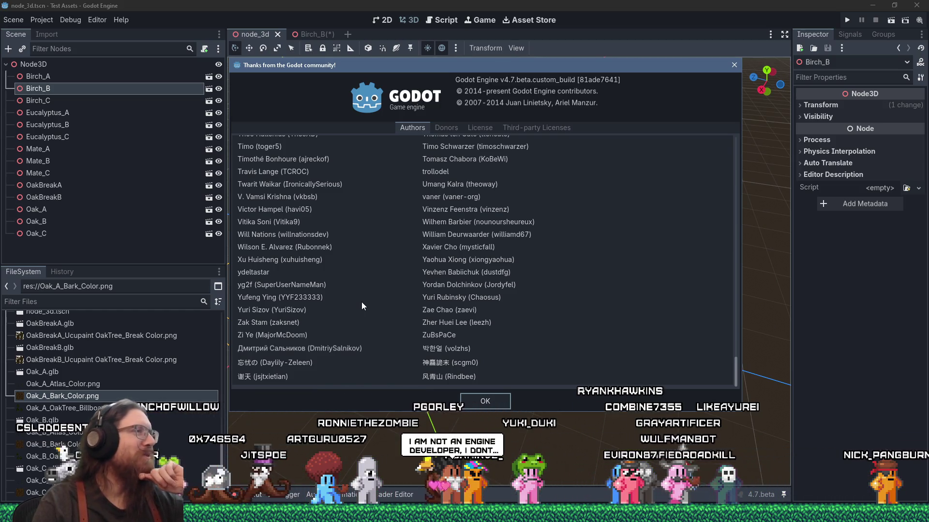
pyautogui.scroll(15, 361, 302)
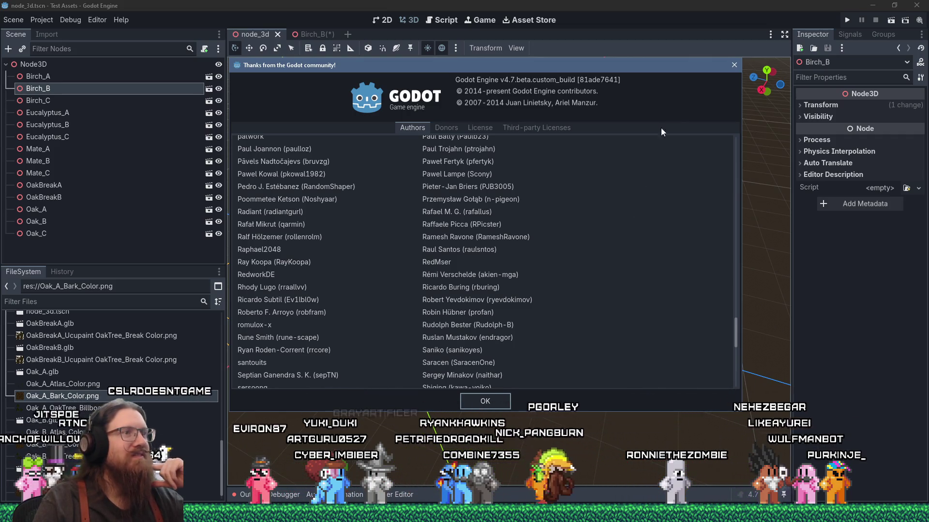
pyautogui.click(732, 67)
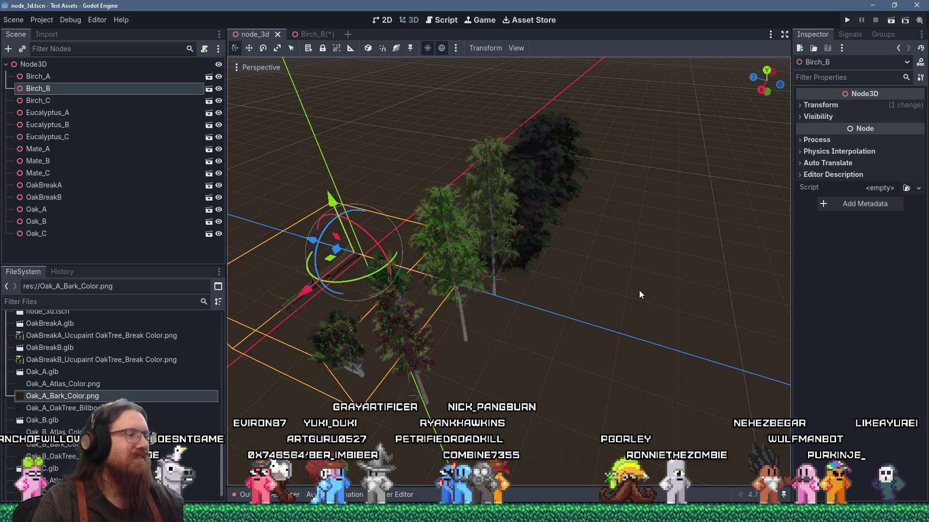
# - Switch to the Godot 3 Fist of the Forgotten window showing RunicLevel_Start
pyautogui.hotkey('alt', 'Tab')
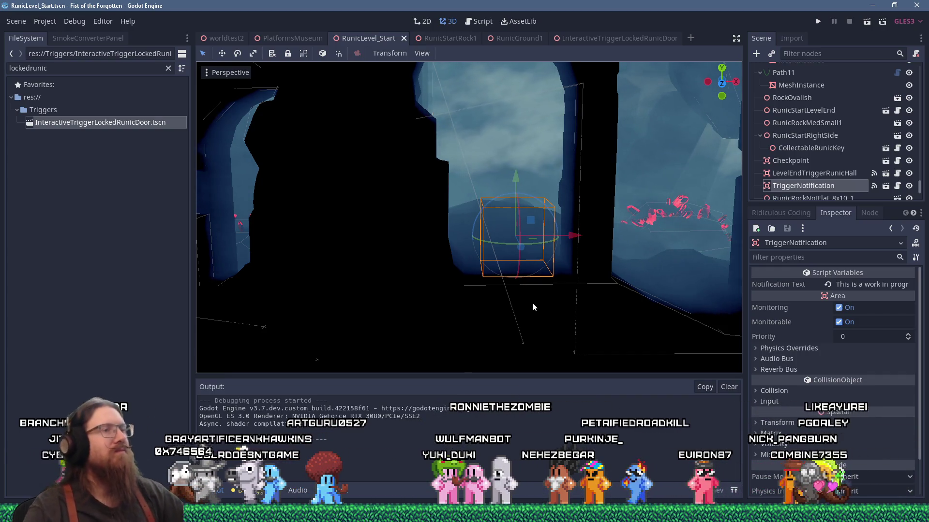
# - Switch back to the 'node_3d.tscn - Test Assets - Godot' window
pyautogui.hotkey('alt', 'Tab')
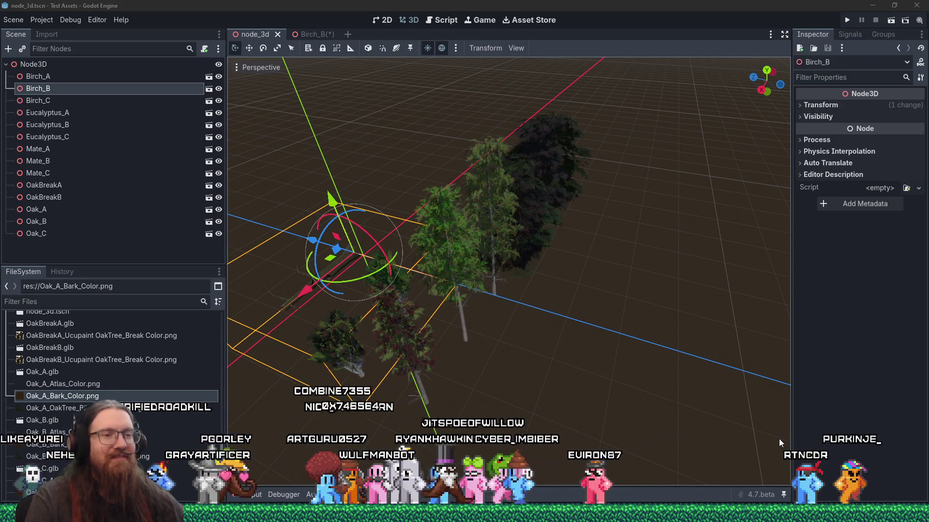
# - Bring the Blender arches model, then the runic_ground model, to the front
pyautogui.hotkey('alt', 'Tab')
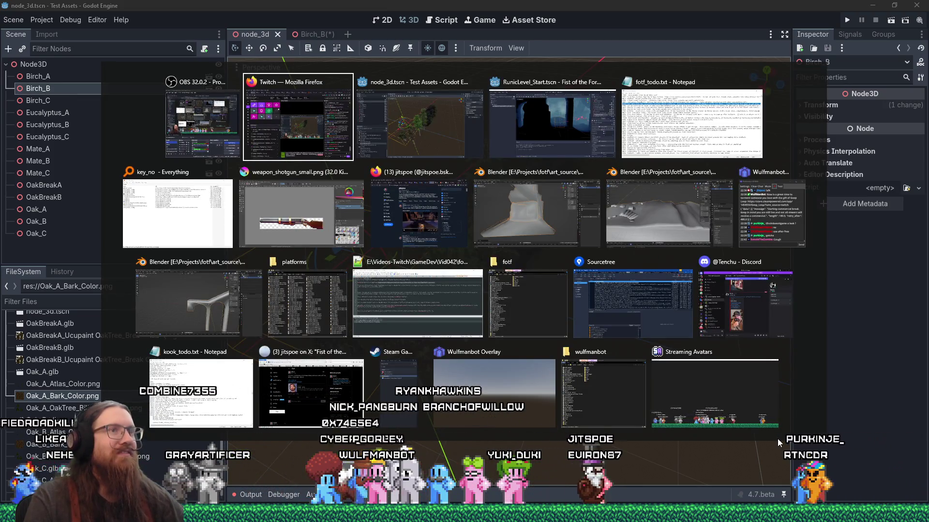
pyautogui.click(245, 323)
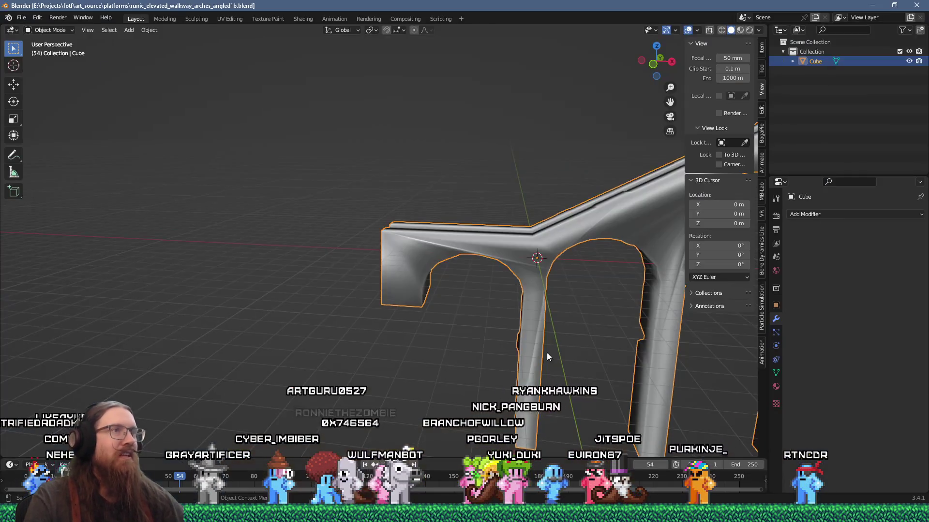
pyautogui.hotkey('alt', 'Tab')
# - Orbit the Blender runic_start_rock1 model, then return to Godot's RunicLevel_Start level
pyautogui.hotkey('alt', 'Tab')
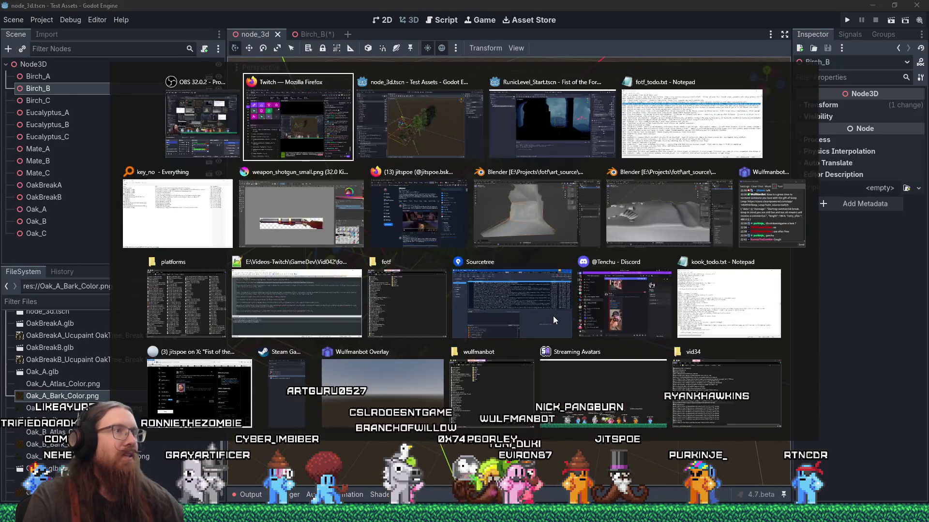
pyautogui.click(619, 224)
pyautogui.hotkey('alt', 'Tab')
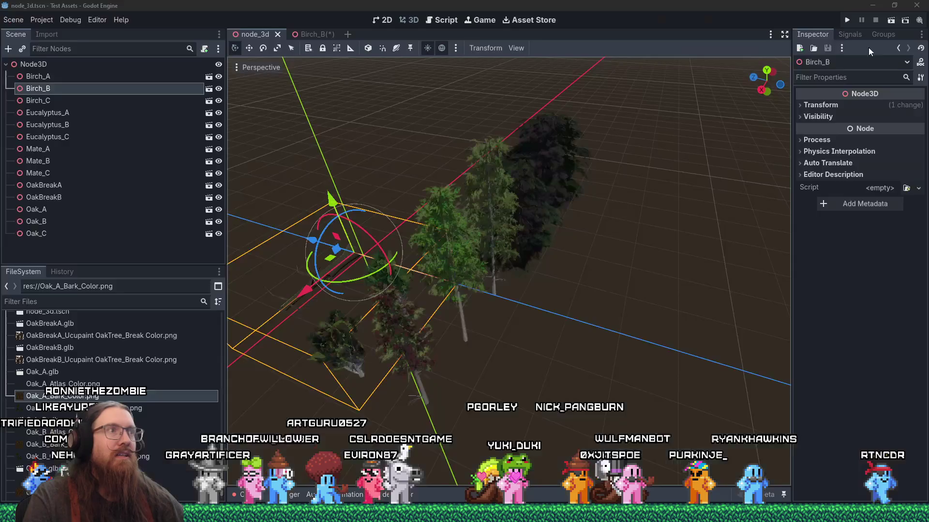
pyautogui.hotkey('alt', 'Tab')
pyautogui.click(559, 199)
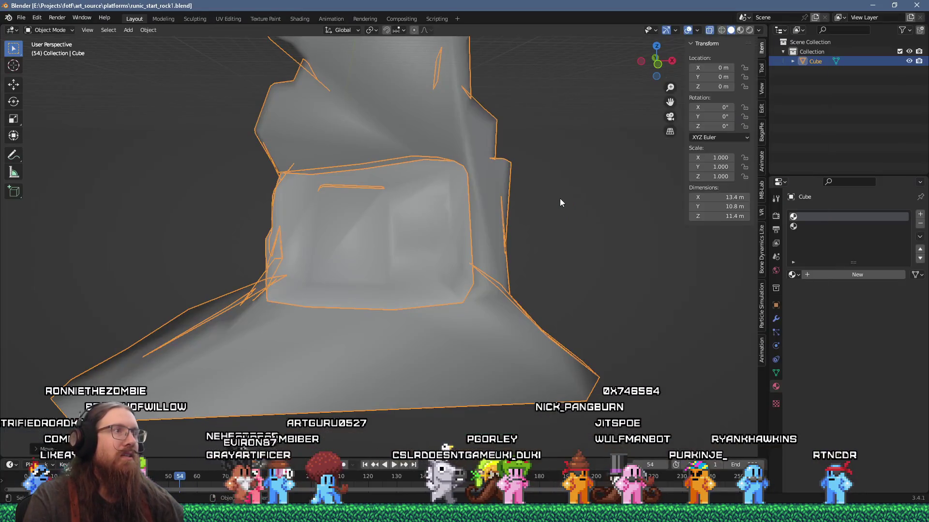
pyautogui.moveTo(559, 198)
pyautogui.mouseDown()
pyautogui.moveTo(582, 207)
pyautogui.moveTo(652, 172)
pyautogui.moveTo(555, 183)
pyautogui.moveTo(549, 172)
pyautogui.moveTo(576, 240)
pyautogui.moveTo(518, 226)
pyautogui.moveTo(638, 225)
pyautogui.moveTo(587, 230)
pyautogui.mouseUp()
pyautogui.hotkey('alt', 'Tab')
pyautogui.press('Tab')
pyautogui.press('Tab')
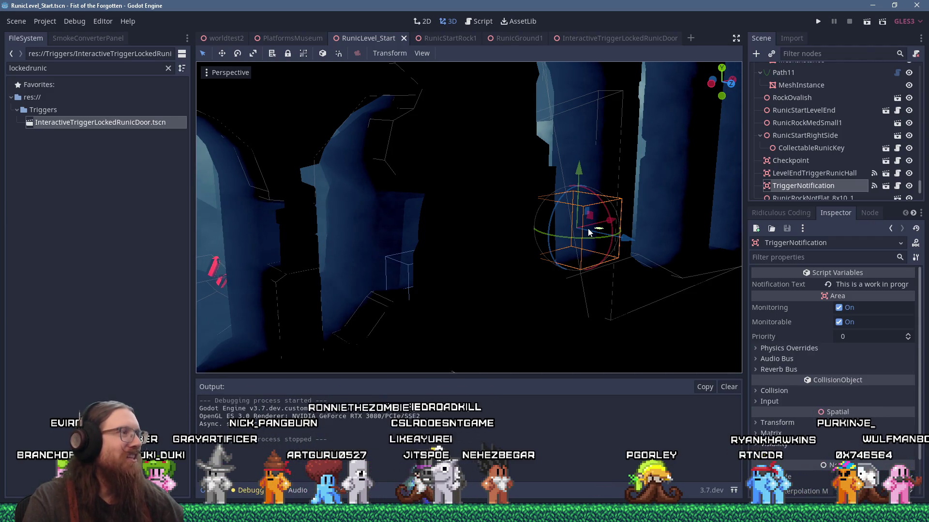
pyautogui.scroll(-5, 587, 229)
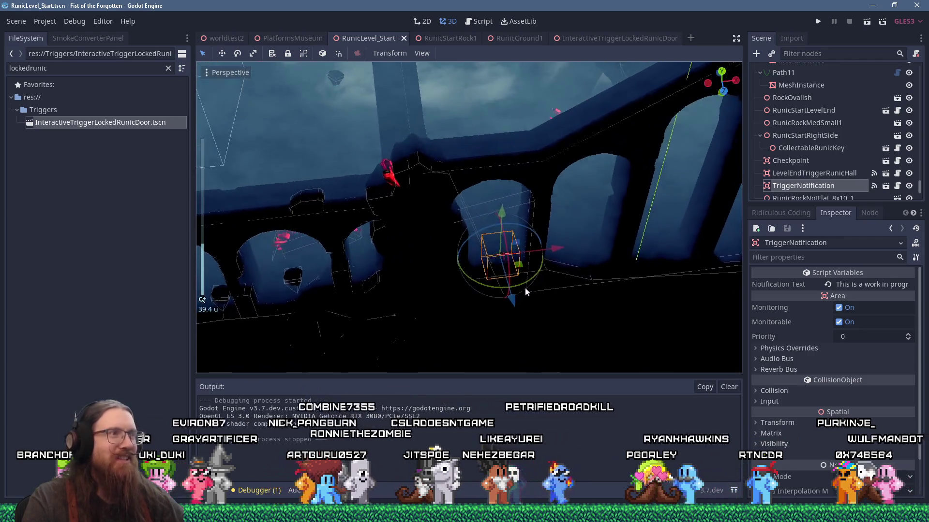
pyautogui.moveTo(524, 289); pyautogui.dragTo(527, 261)
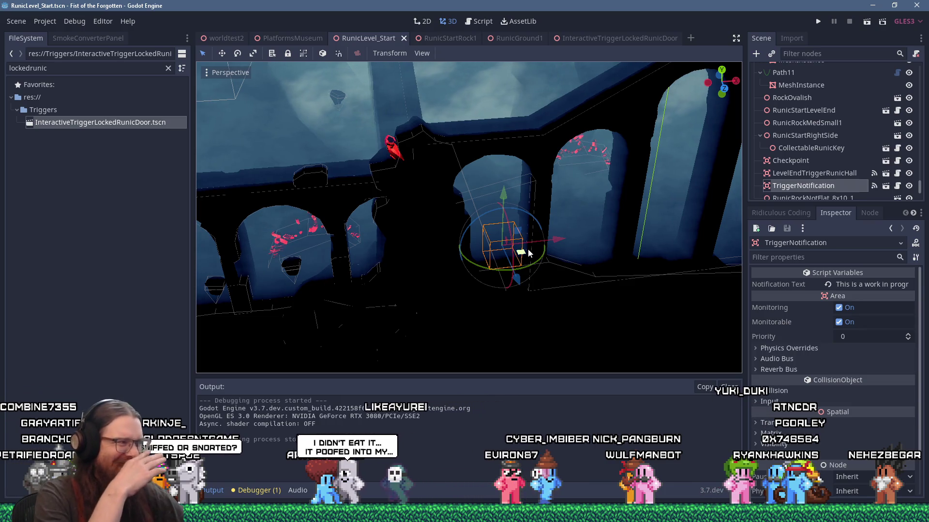
pyautogui.scroll(3, 582, 229)
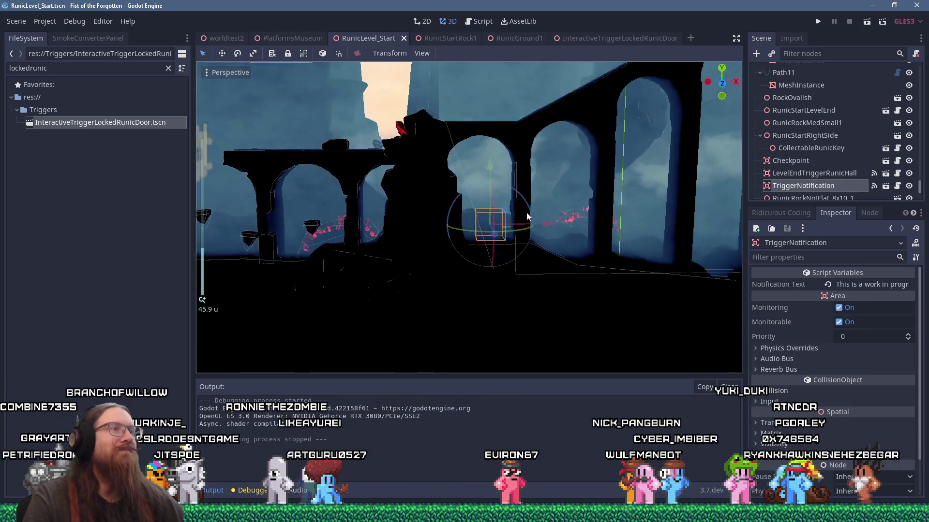
pyautogui.moveTo(474, 197)
pyautogui.mouseDown()
pyautogui.moveTo(567, 194)
pyautogui.moveTo(532, 204)
pyautogui.moveTo(463, 193)
pyautogui.moveTo(481, 182)
pyautogui.moveTo(475, 188)
pyautogui.mouseUp()
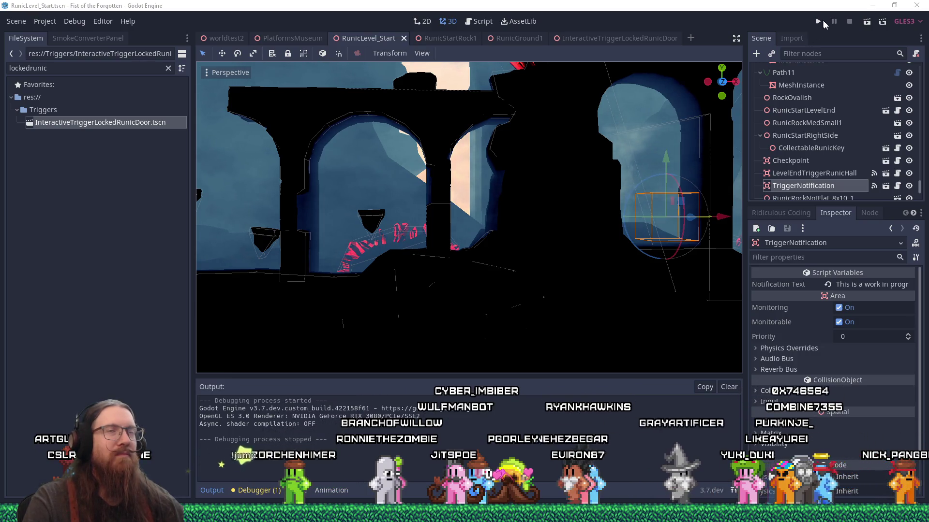
# - Translate the TriggerNotification area by (-5.27, 0, -2.324) to its new spot beside the arches
pyautogui.moveTo(562, 217); pyautogui.dragTo(544, 240)
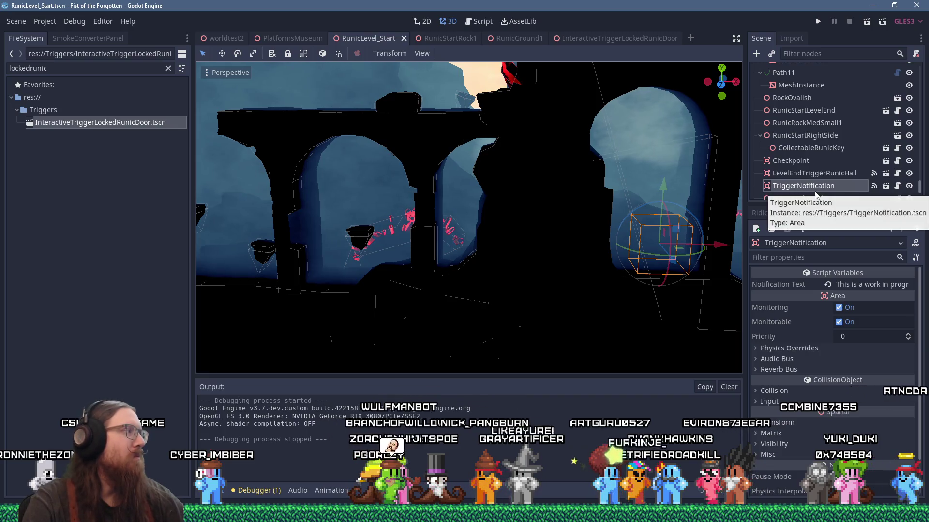
pyautogui.moveTo(536, 218)
pyautogui.mouseDown()
pyautogui.moveTo(611, 233)
pyautogui.moveTo(615, 254)
pyautogui.moveTo(639, 256)
pyautogui.moveTo(621, 273)
pyautogui.moveTo(592, 272)
pyautogui.mouseUp()
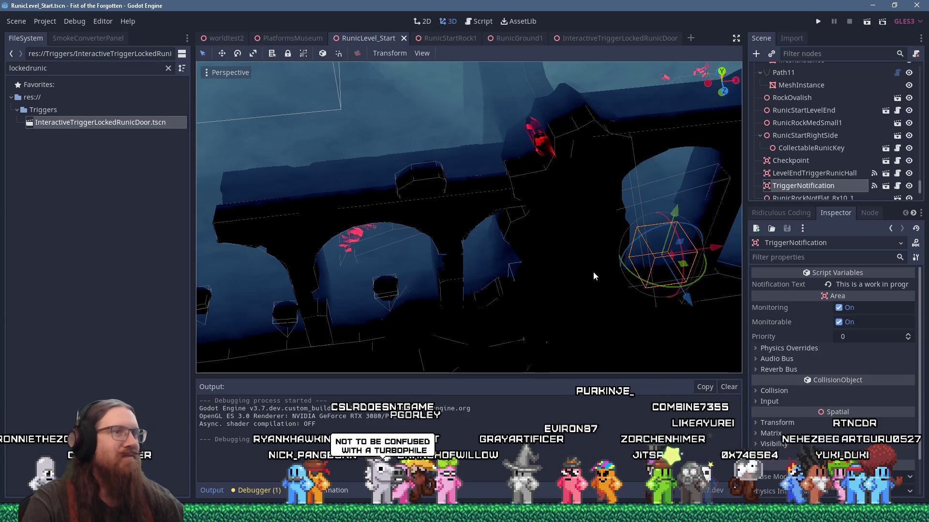
pyautogui.moveTo(663, 272)
pyautogui.mouseDown()
pyautogui.moveTo(576, 263)
pyautogui.moveTo(556, 240)
pyautogui.mouseUp()
pyautogui.scroll(5, 593, 212)
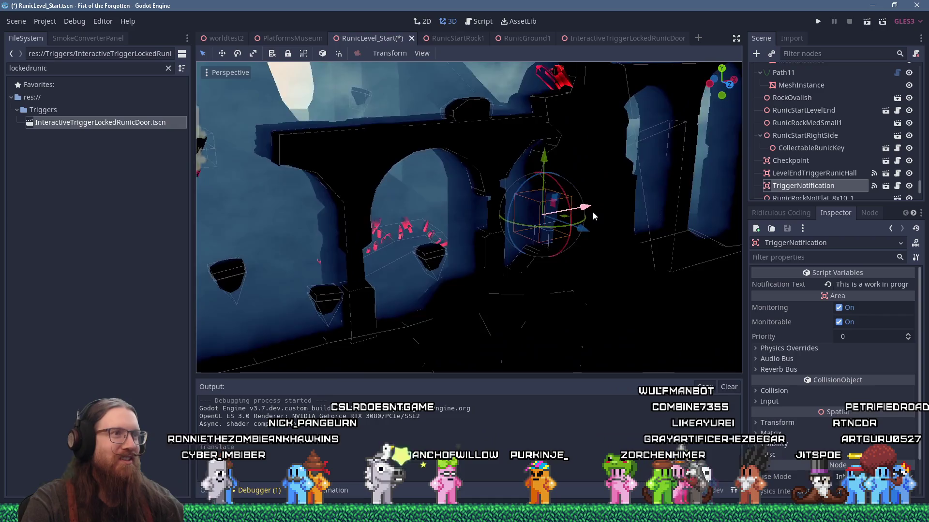
pyautogui.moveTo(599, 211); pyautogui.dragTo(509, 233)
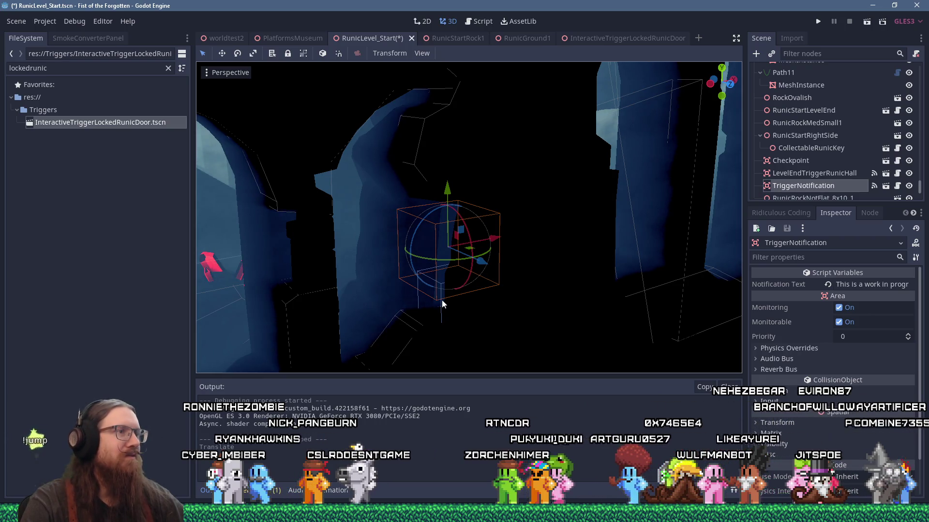
pyautogui.scroll(10, 832, 133)
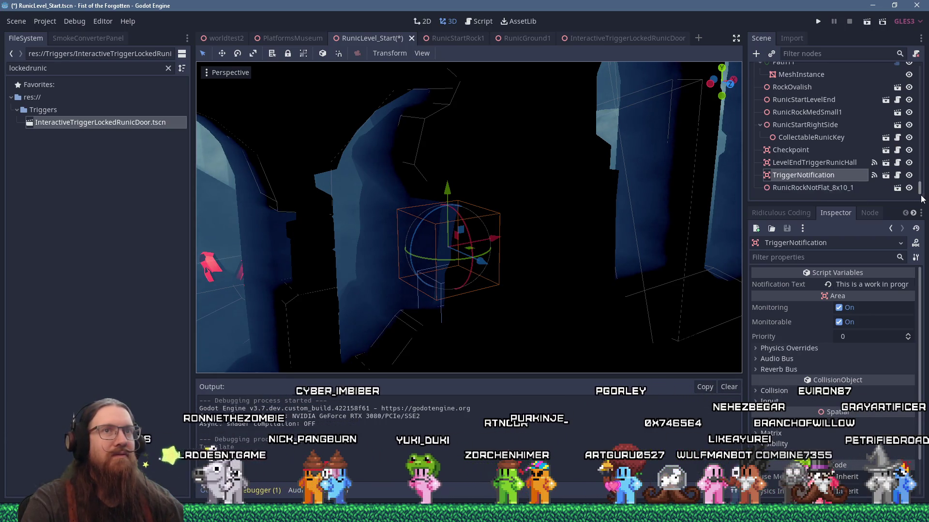
# - With the RunicLevel_Start root selected, filter the FileSystem dock by 'cutscene'
pyautogui.click(801, 70)
pyautogui.doubleClick(10, 68)
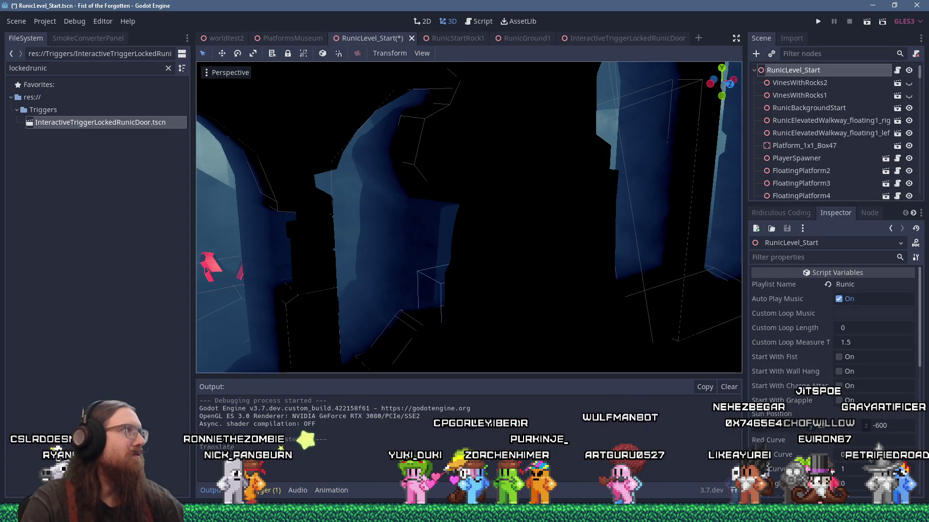
pyautogui.write('trigge')
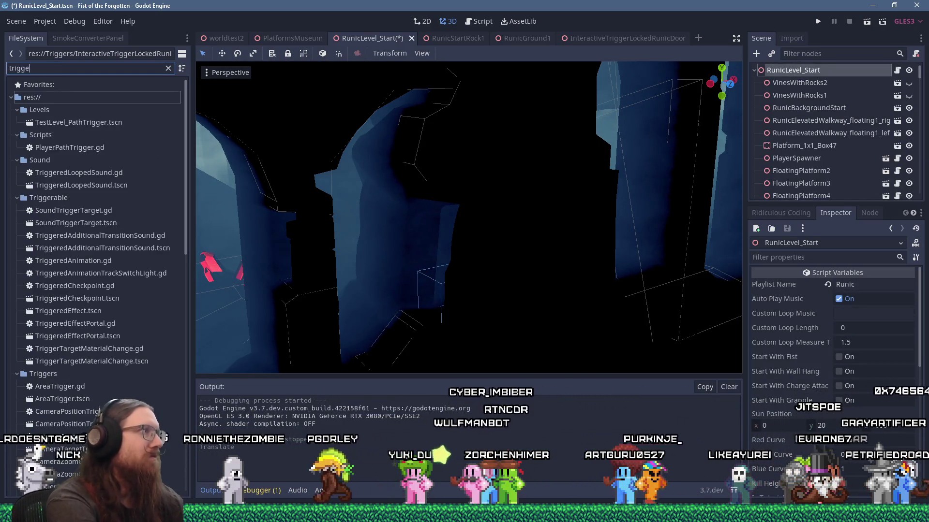
pyautogui.press('BackSpace')
pyautogui.press('BackSpace')
pyautogui.press('BackSpace')
pyautogui.write('cutscene')
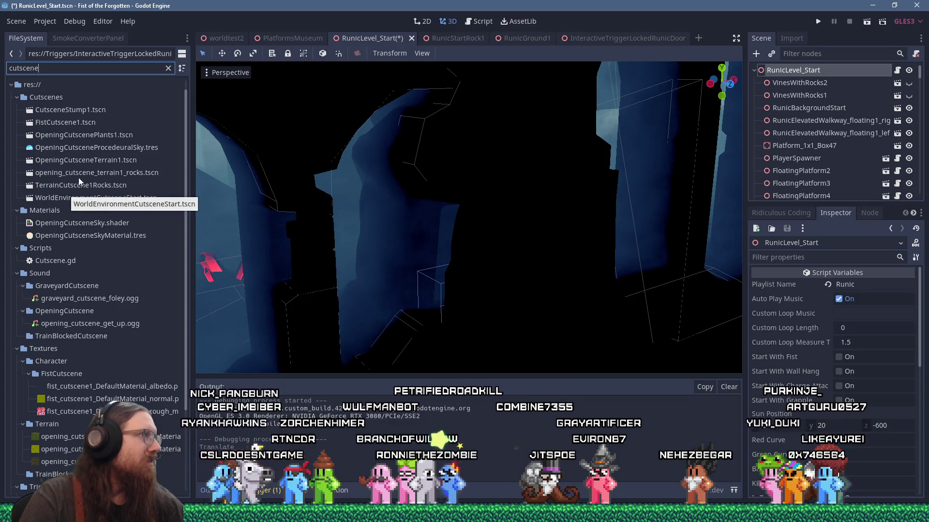
# - Add a Cutscene instance from Triggerable/Cutscene.tscn to the RunicLevel_Start level
pyautogui.scroll(-2, 79, 170)
pyautogui.scroll(-2, 80, 170)
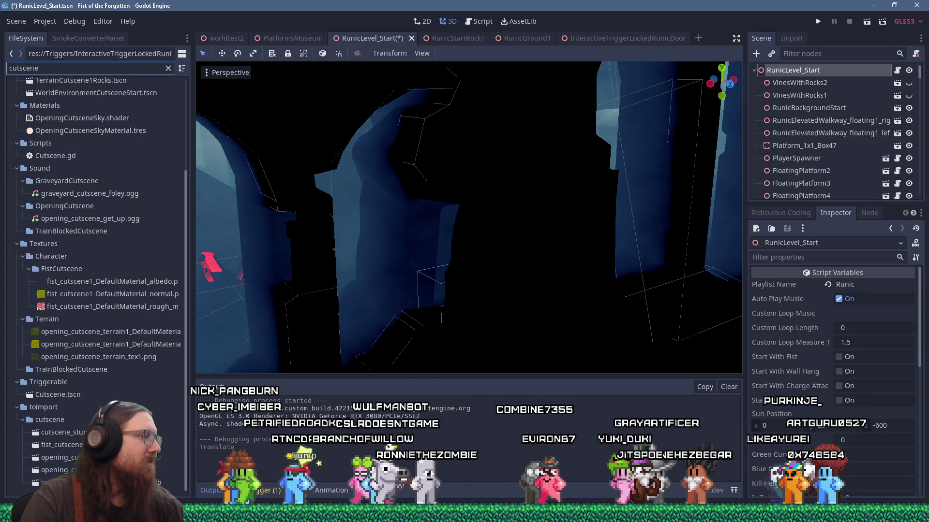
pyautogui.click(57, 395)
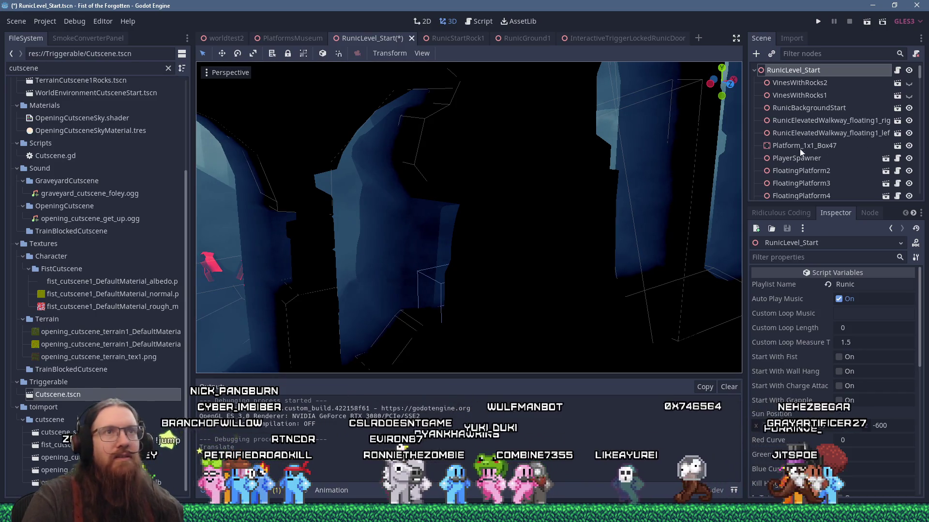
pyautogui.moveTo(57, 394)
pyautogui.mouseDown()
pyautogui.moveTo(435, 217)
pyautogui.moveTo(793, 71)
pyautogui.mouseUp()
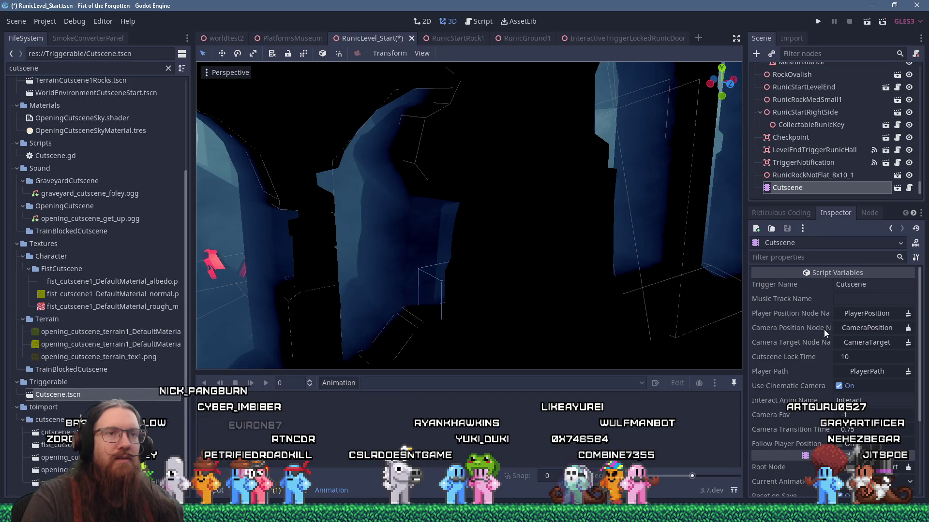
# - Inspect the collision box, door trigger and RunicStartRock1 nodes and their Transform properties
pyautogui.moveTo(501, 292)
pyautogui.mouseDown()
pyautogui.moveTo(464, 284)
pyautogui.moveTo(479, 284)
pyautogui.mouseUp()
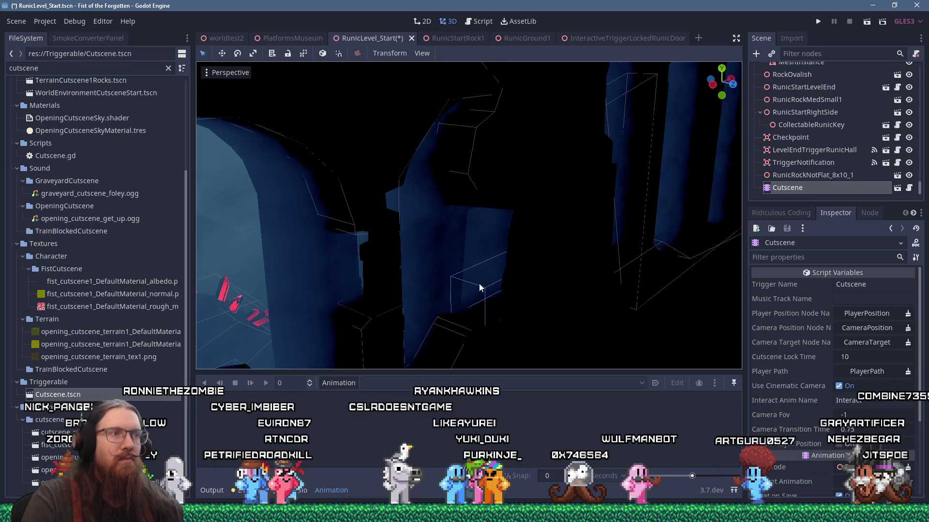
pyautogui.click(486, 292)
pyautogui.scroll(3, 803, 152)
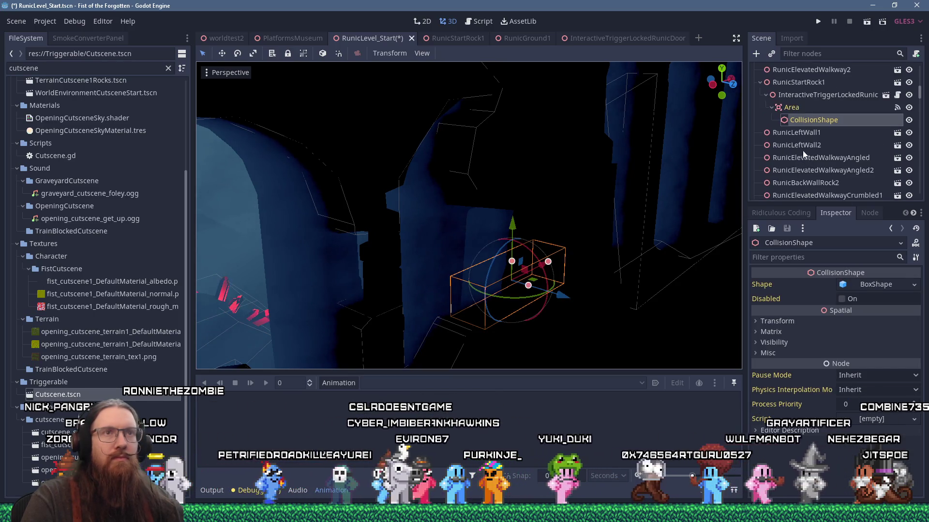
pyautogui.click(797, 94)
pyautogui.click(791, 83)
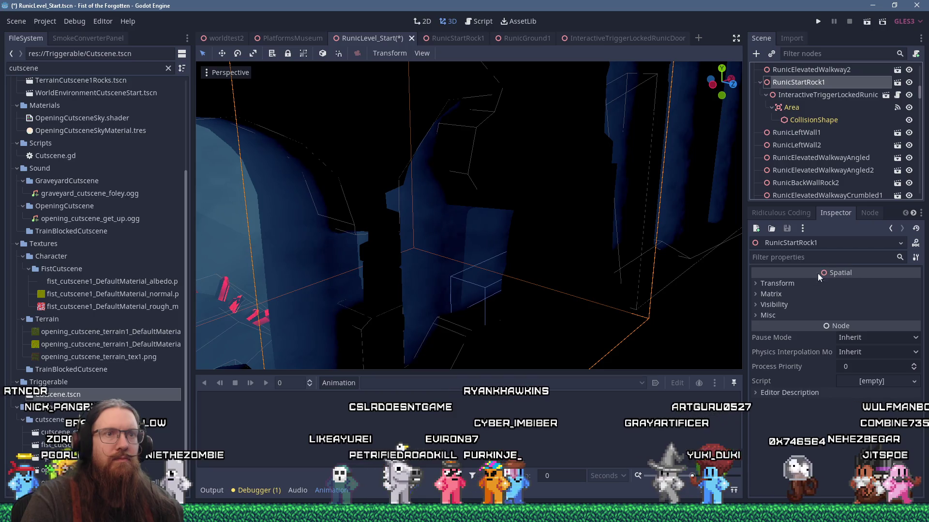
pyautogui.click(765, 282)
pyautogui.click(765, 283)
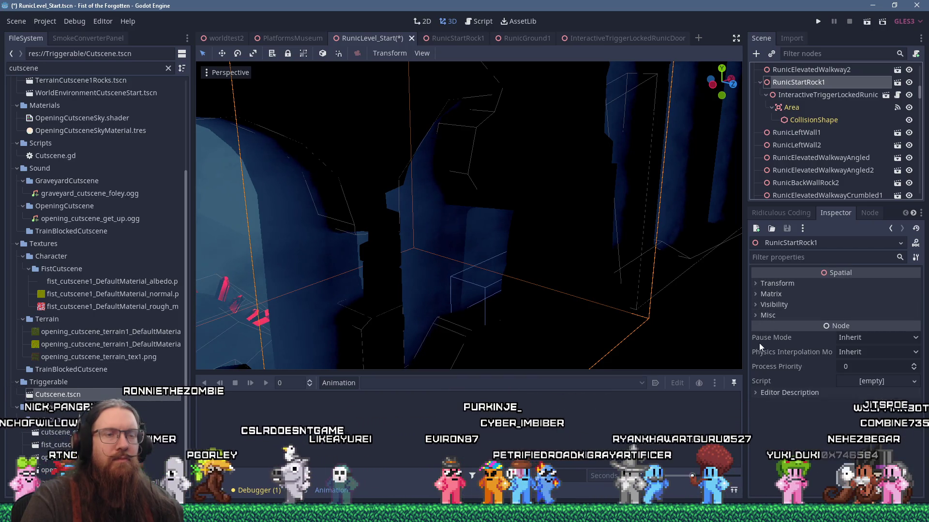
# - Change InteractiveTriggerLockedRunicDoor's Target from LockedDoor to Cutscene
pyautogui.click(800, 94)
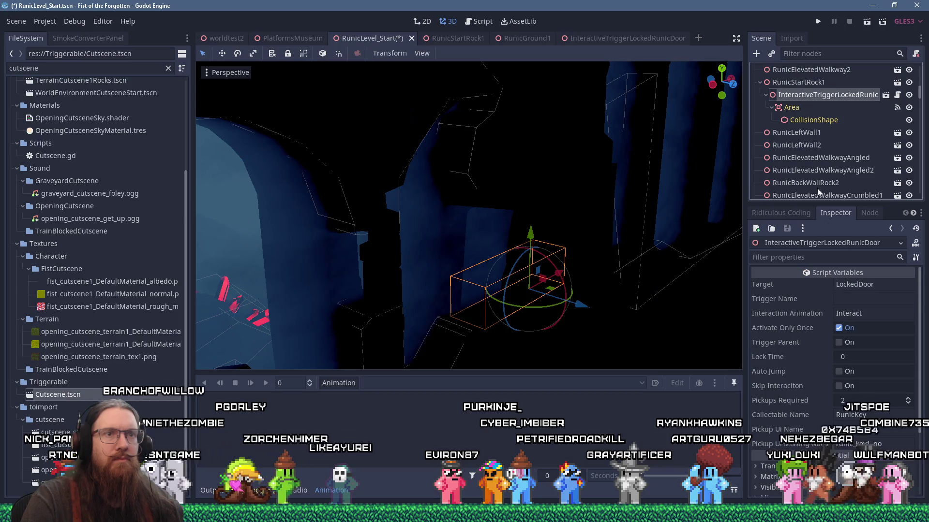
pyautogui.doubleClick(853, 285)
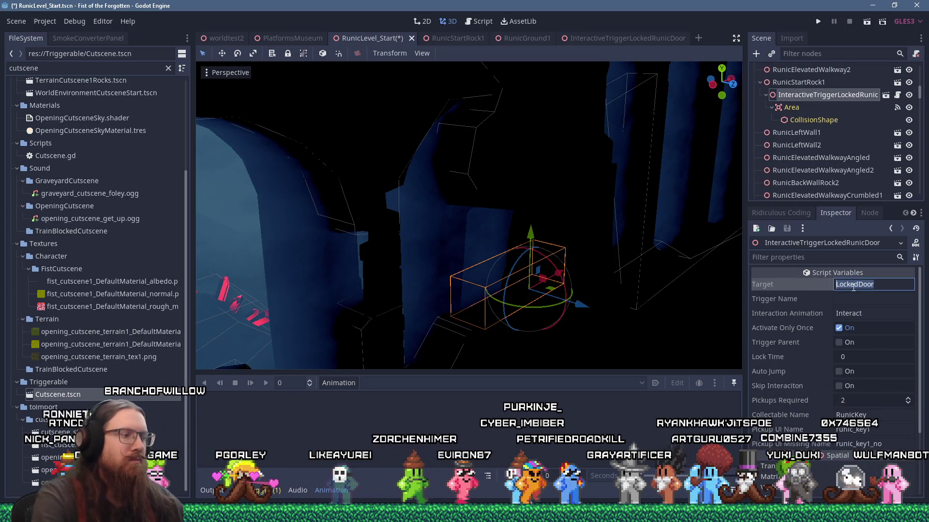
pyautogui.write('Cutscene')
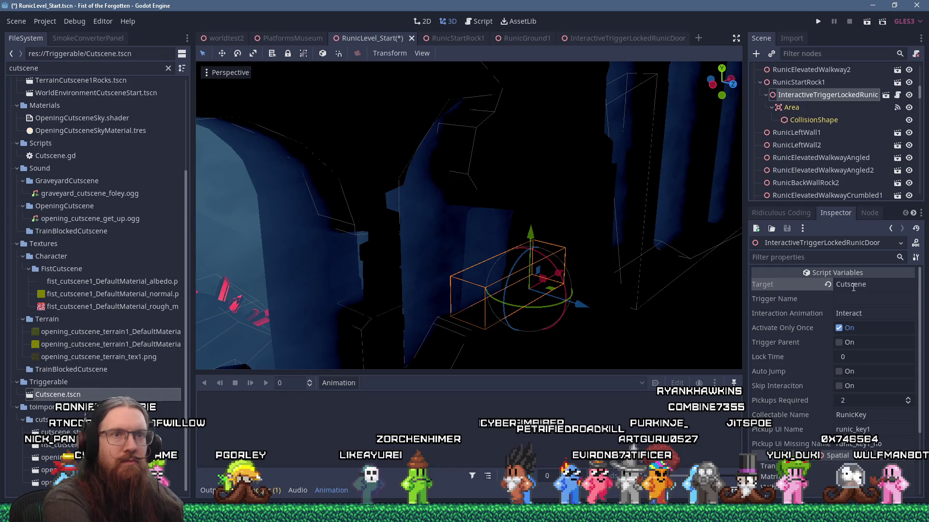
pyautogui.moveTo(562, 256); pyautogui.dragTo(556, 243)
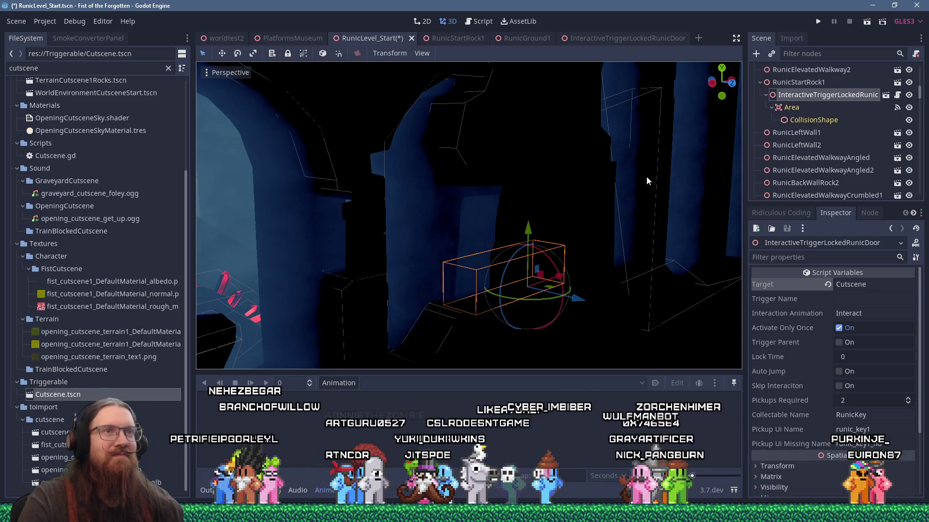
# - Instance Cutscene.tscn under RunicStartRock1 in the Scene tree and select the new Cutscene node
pyautogui.moveTo(527, 164)
pyautogui.mouseDown()
pyautogui.moveTo(521, 169)
pyautogui.moveTo(535, 172)
pyautogui.moveTo(484, 168)
pyautogui.moveTo(517, 165)
pyautogui.mouseUp()
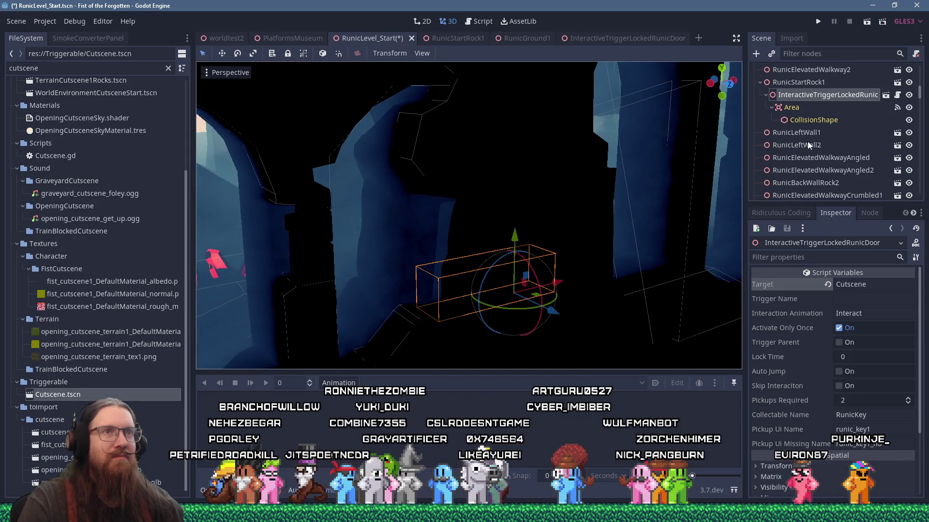
pyautogui.scroll(-5, 822, 145)
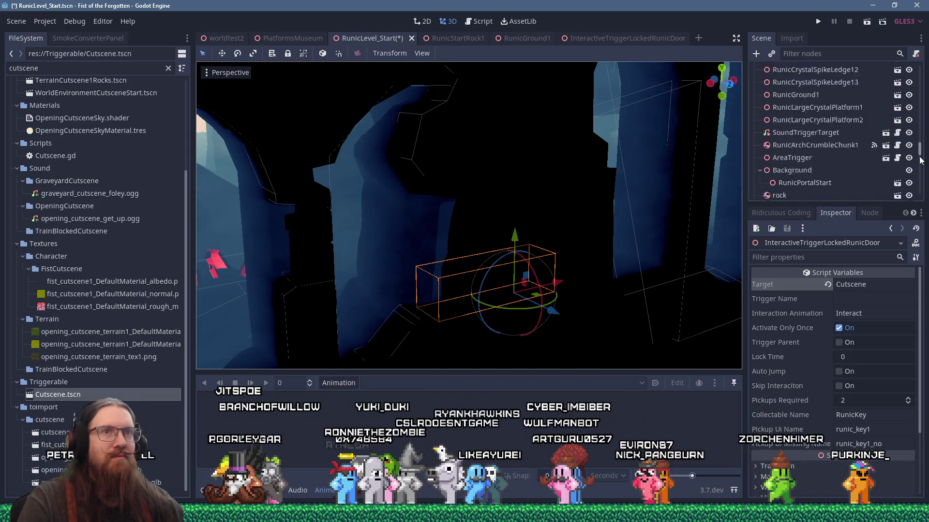
pyautogui.scroll(-10, 921, 152)
pyautogui.moveTo(822, 181); pyautogui.dragTo(840, 176)
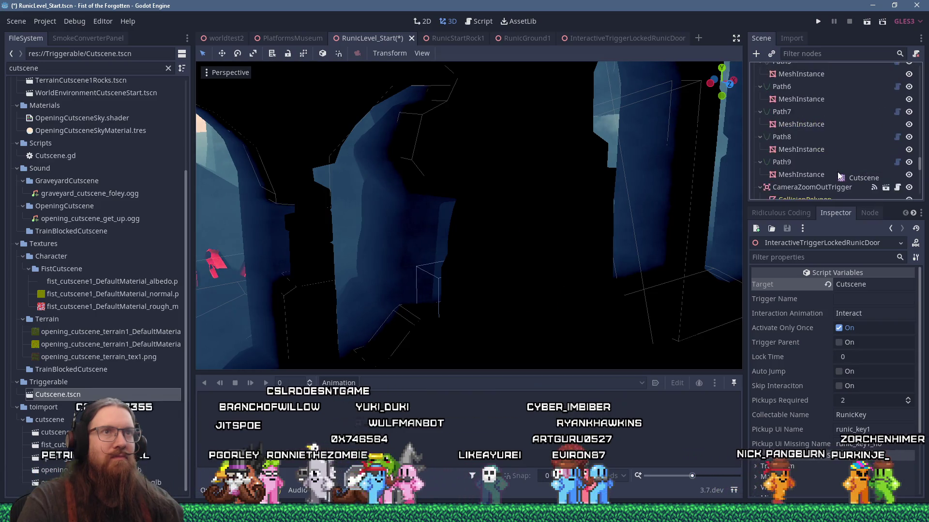
pyautogui.scroll(5, 840, 176)
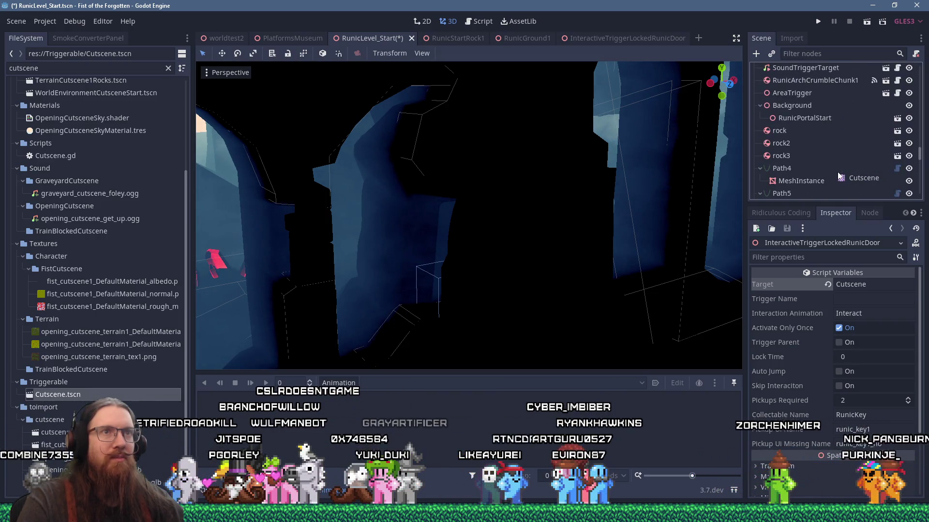
pyautogui.scroll(-8, 840, 176)
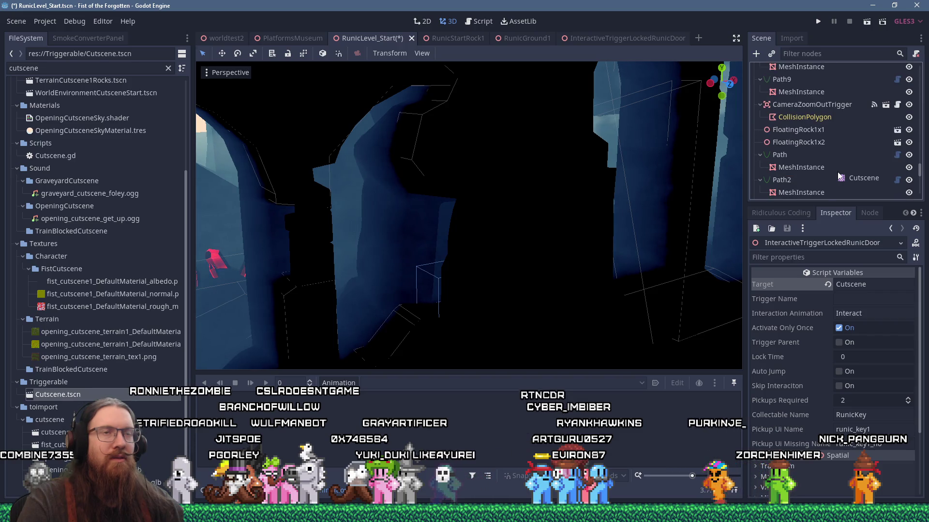
pyautogui.scroll(-10, 840, 177)
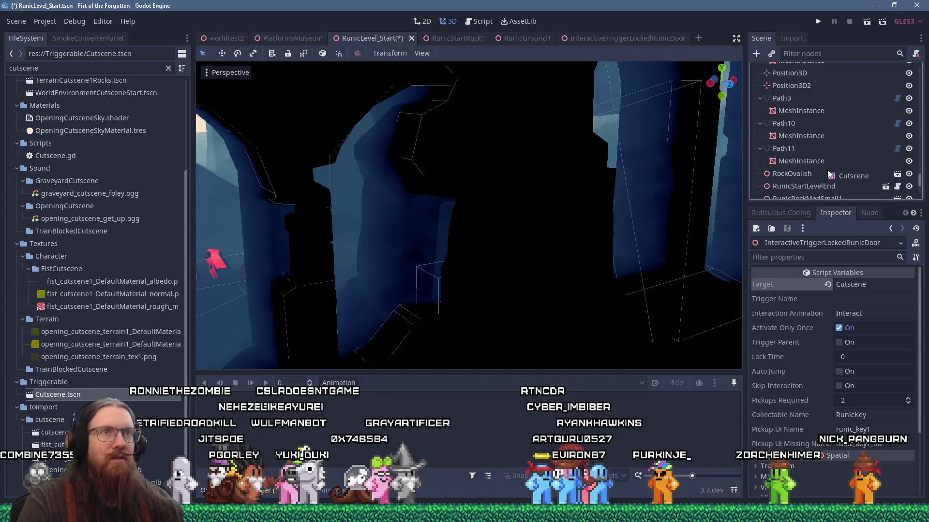
pyautogui.scroll(5, 822, 173)
pyautogui.scroll(8, 817, 171)
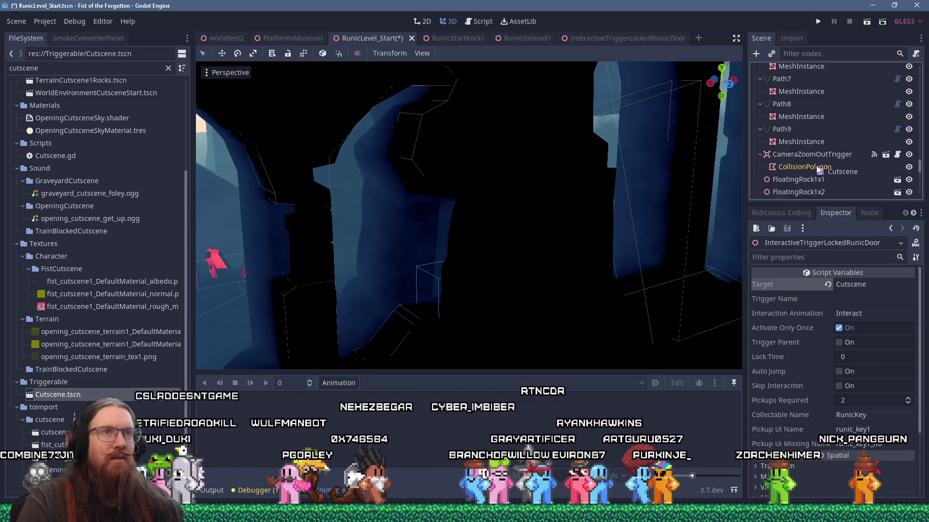
pyautogui.scroll(5, 817, 170)
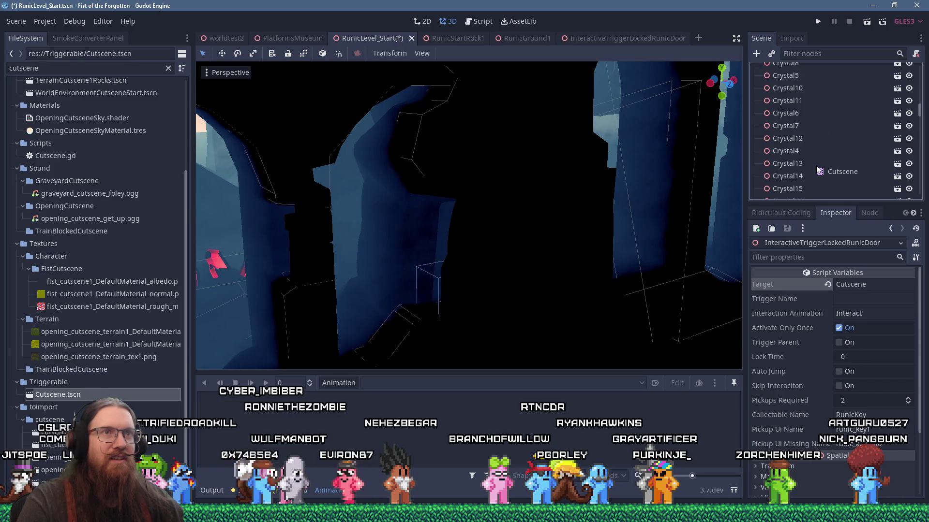
pyautogui.scroll(5, 817, 171)
pyautogui.moveTo(817, 171); pyautogui.dragTo(793, 113)
pyautogui.click(787, 111)
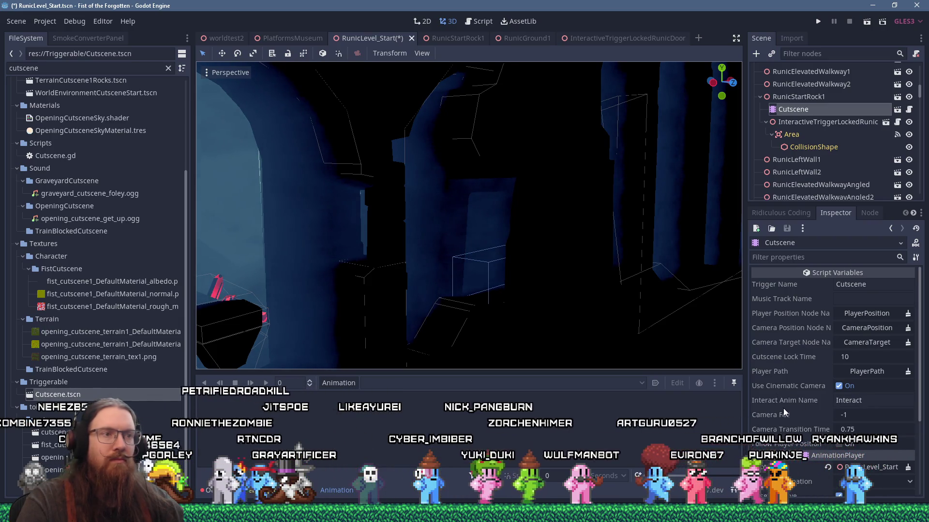
# - Add a new empty animation named 'Cutscene' in the Animation panel
pyautogui.click(364, 384)
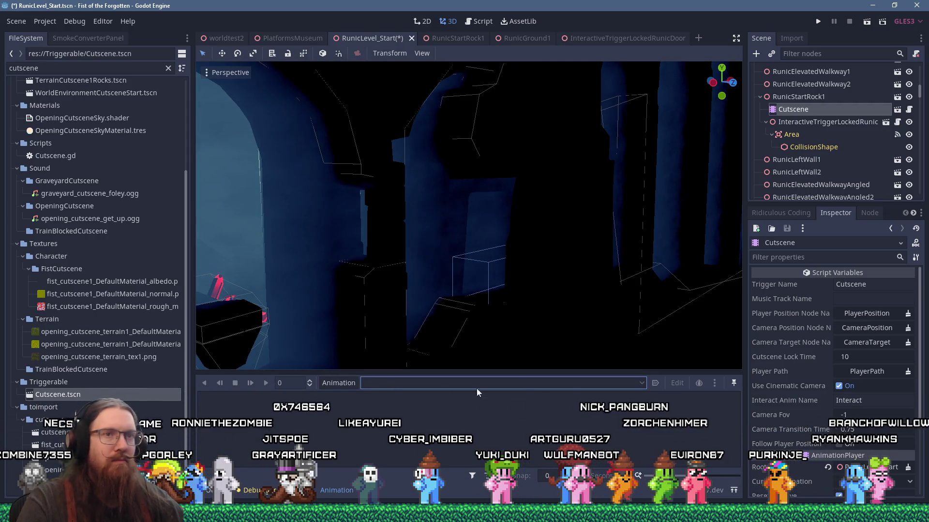
pyautogui.click(338, 382)
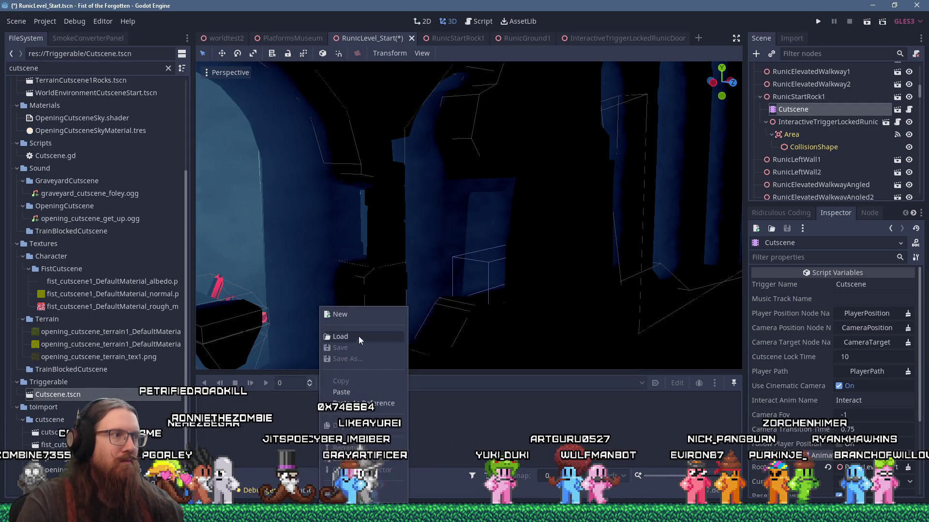
pyautogui.click(359, 315)
pyautogui.write('Cutscene')
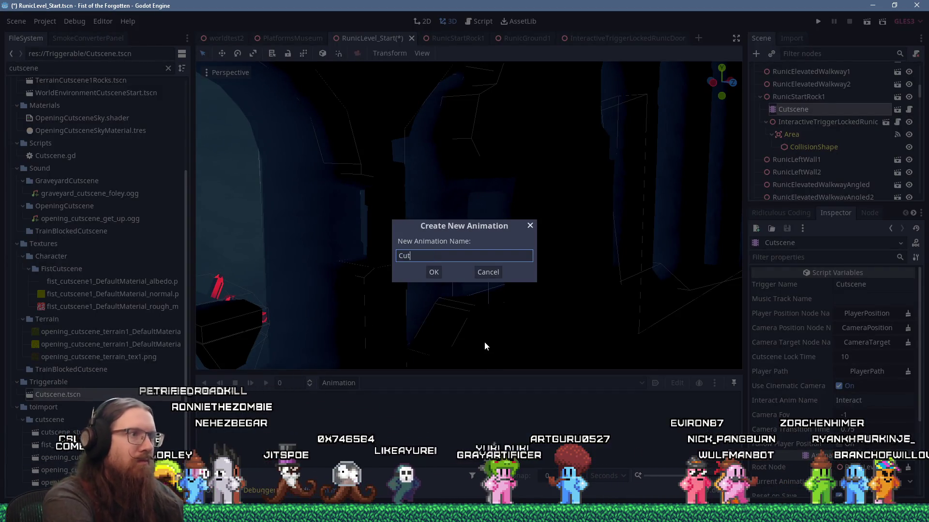
pyautogui.press('Return')
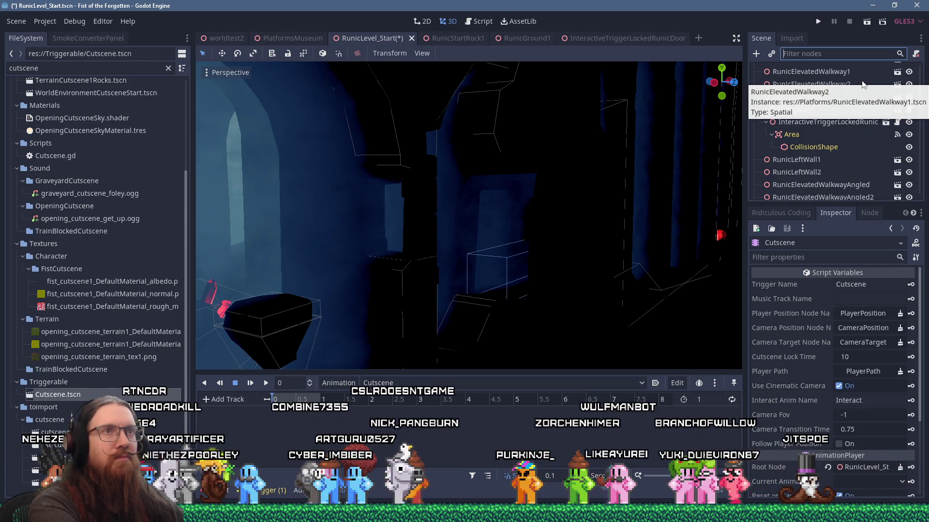
# - Filter the Scene tree for 'no' and rename TriggerNotification to TriggerNotificationWIPLore
pyautogui.write('n')
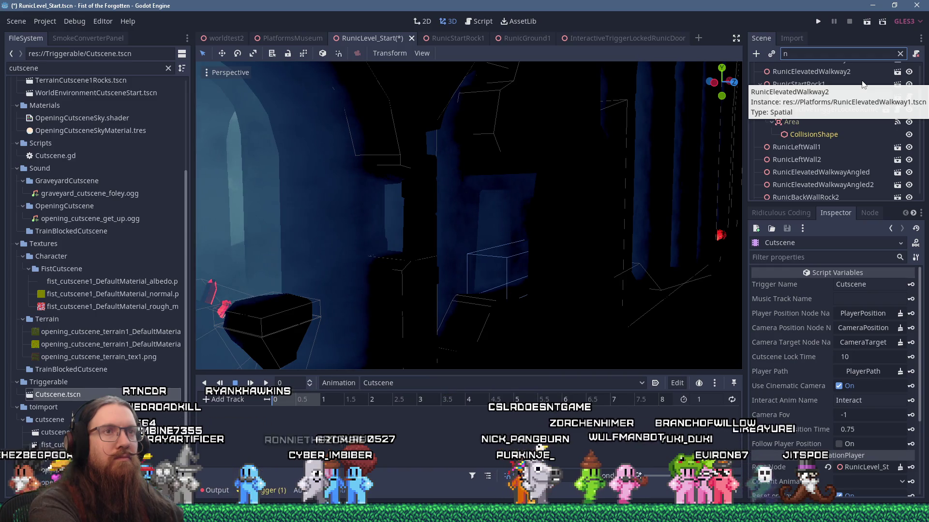
pyautogui.write('o')
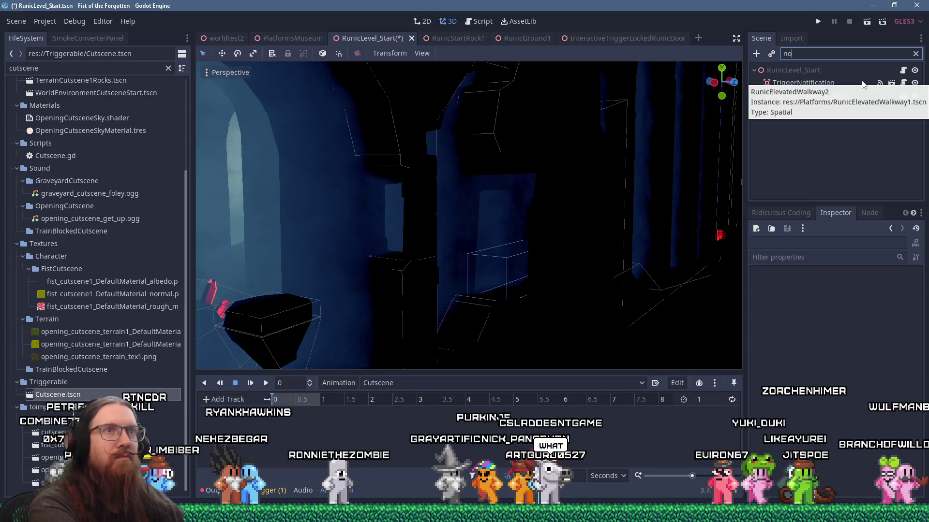
pyautogui.press('BackSpace')
pyautogui.press('BackSpace')
pyautogui.write('no')
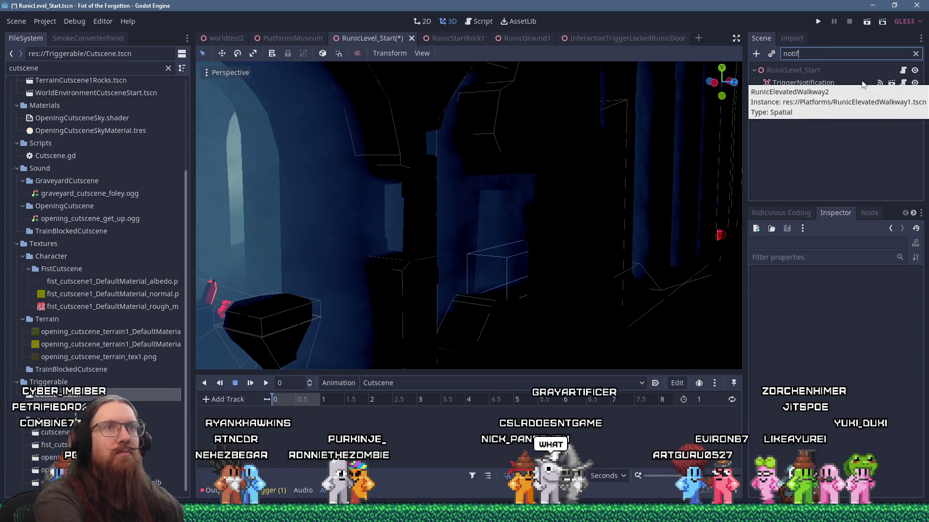
pyautogui.click(814, 85)
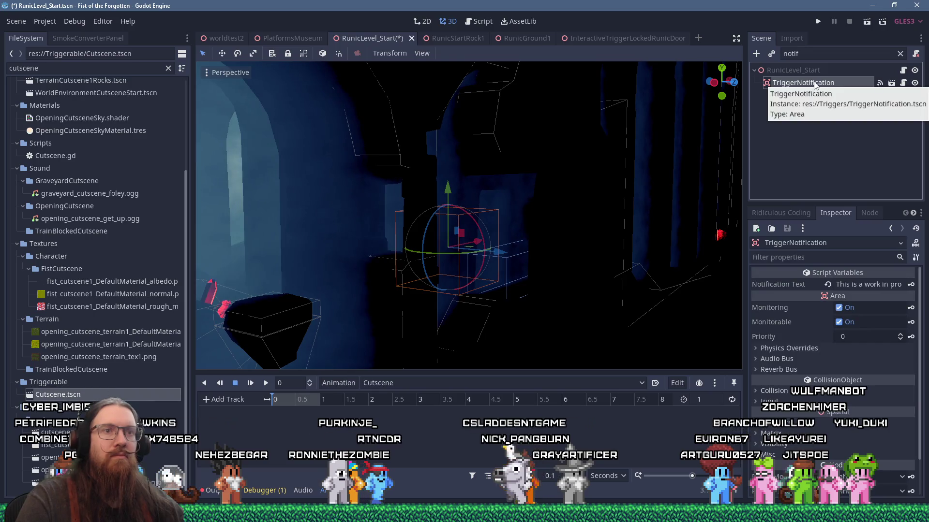
pyautogui.click(822, 83)
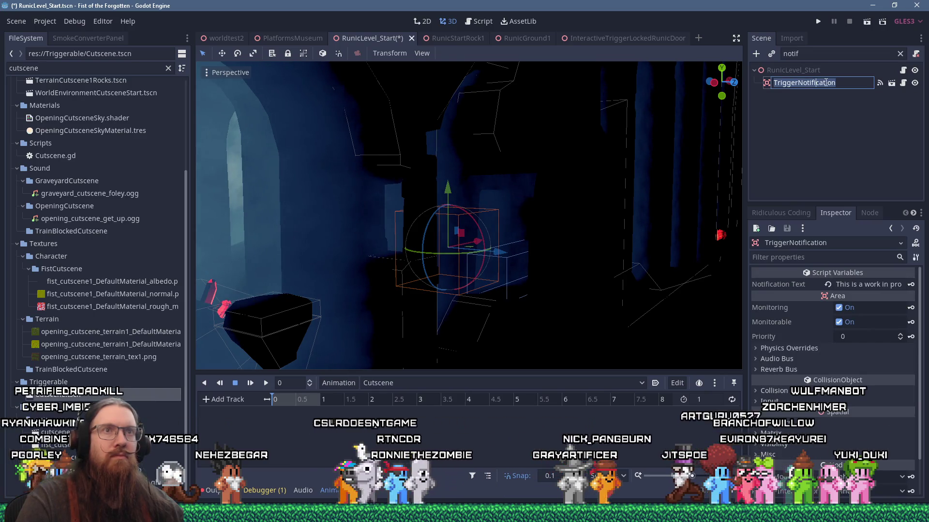
pyautogui.click(839, 83)
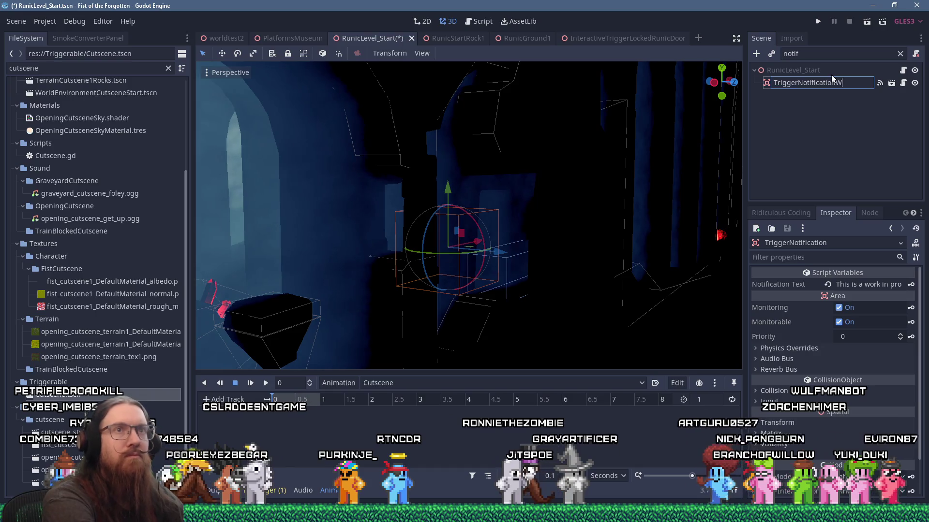
pyautogui.write('IPLore')
pyautogui.press('Return')
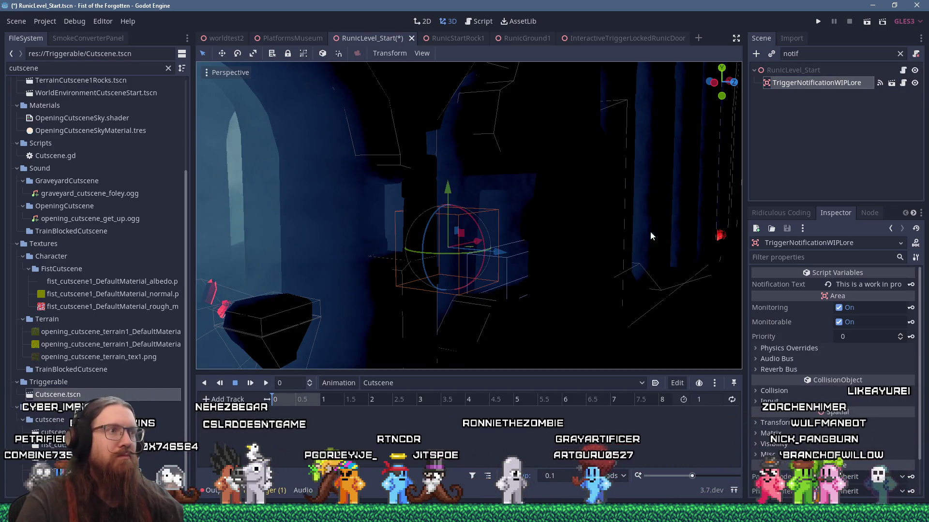
# - Filter for 'cut' to review the Cutscene node, then filter 'not' and select TriggerNotificationWIPLore
pyautogui.moveTo(663, 235); pyautogui.dragTo(604, 266)
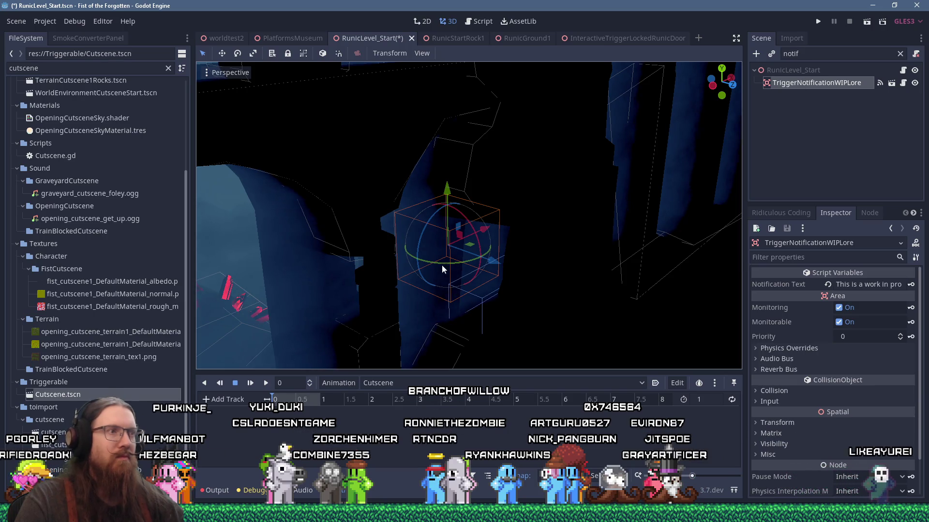
pyautogui.moveTo(440, 271); pyautogui.dragTo(476, 241)
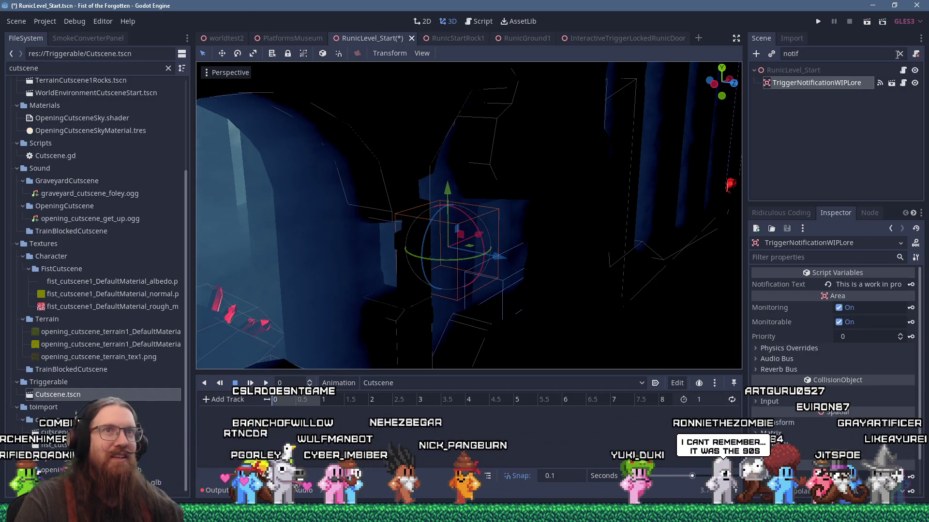
pyautogui.hotkey('ctrl', 'f')
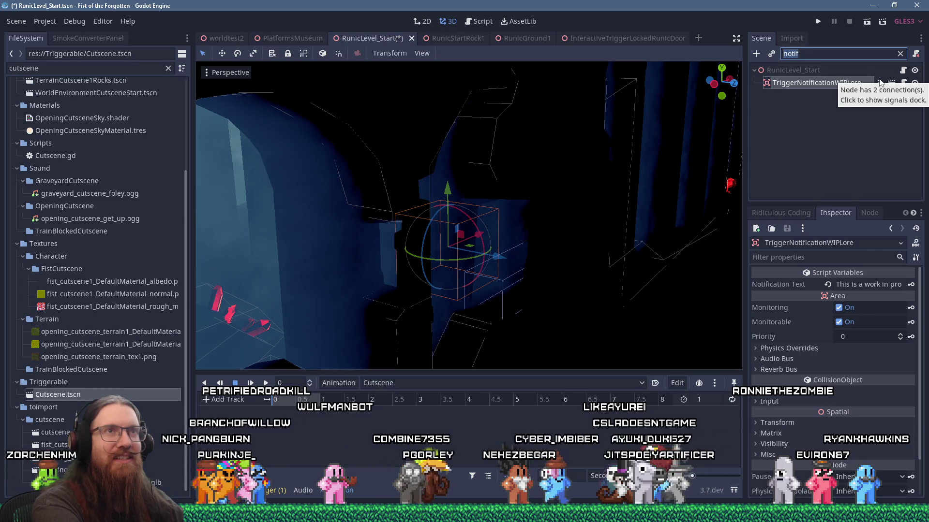
pyautogui.write('cut')
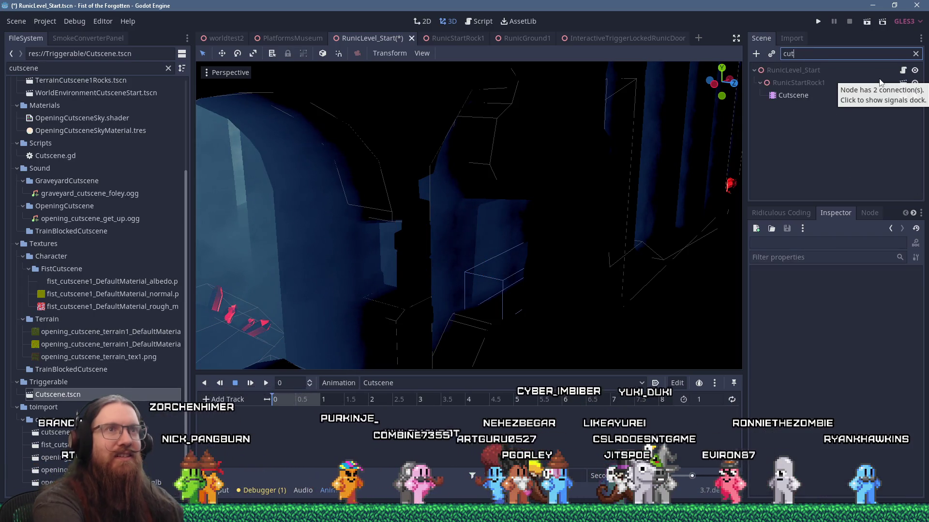
pyautogui.click(805, 94)
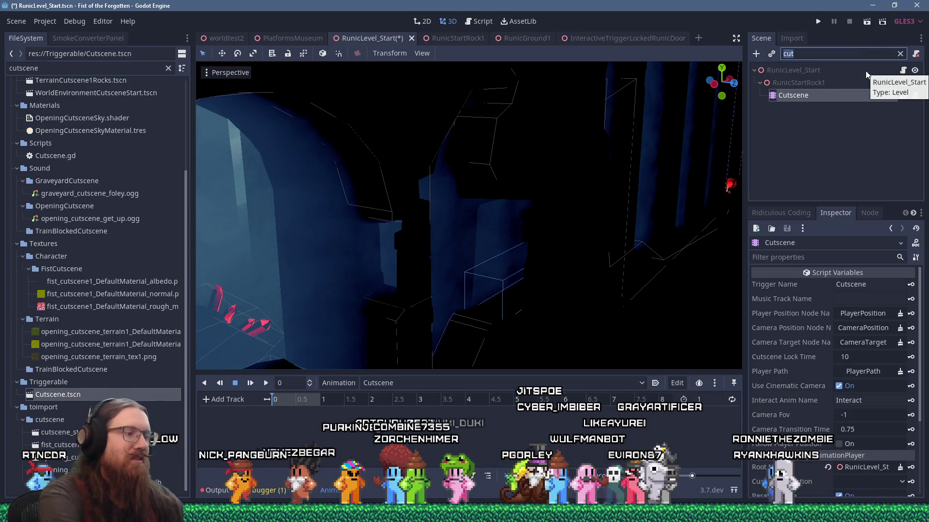
pyautogui.write('not')
pyautogui.click(829, 82)
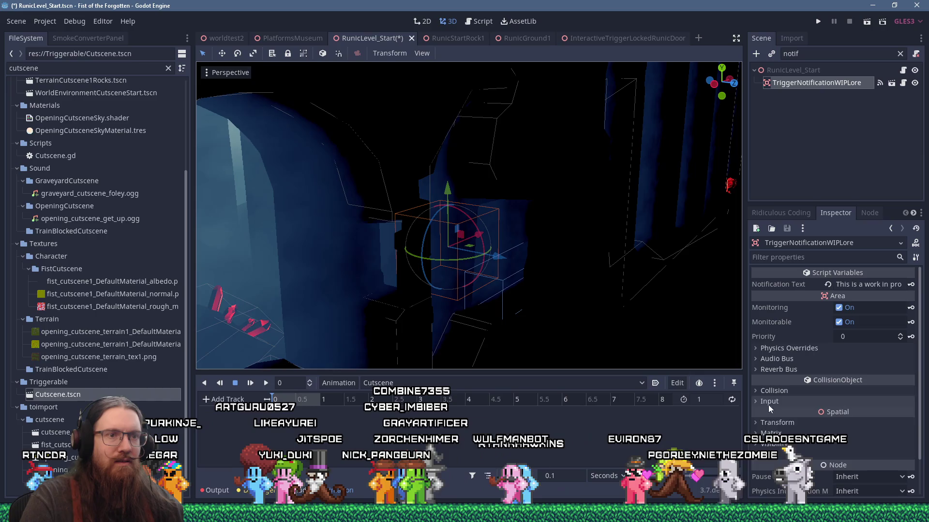
# - Key the trigger's Translation in Cutscene, move the key to 1 s and set length to 2 s
pyautogui.click(767, 423)
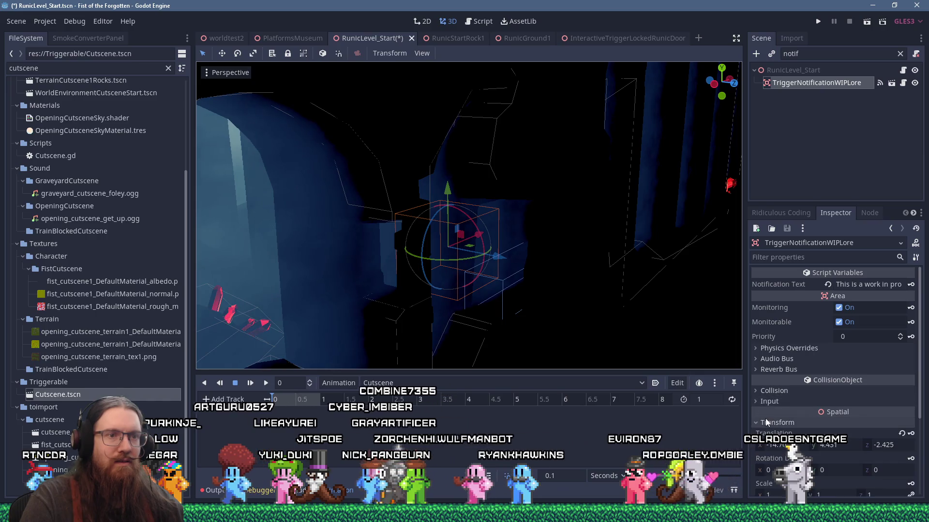
pyautogui.click(911, 434)
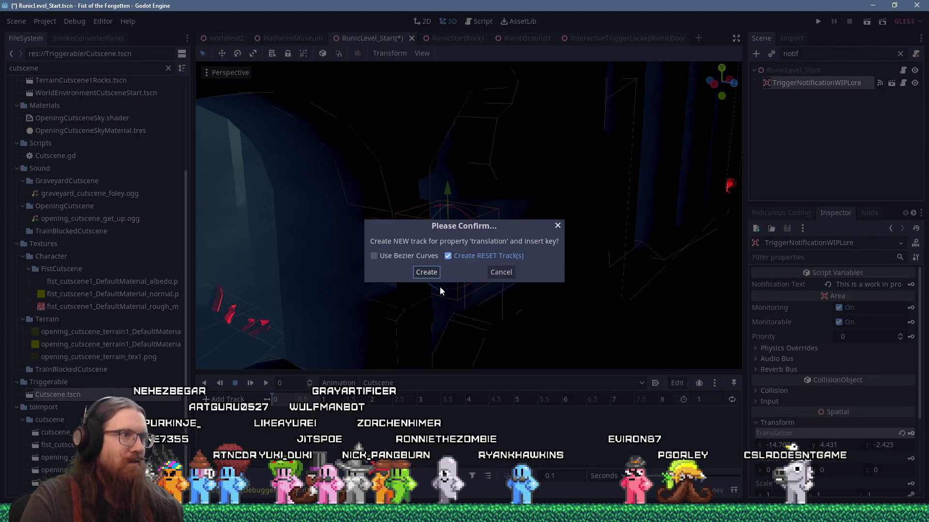
pyautogui.click(426, 272)
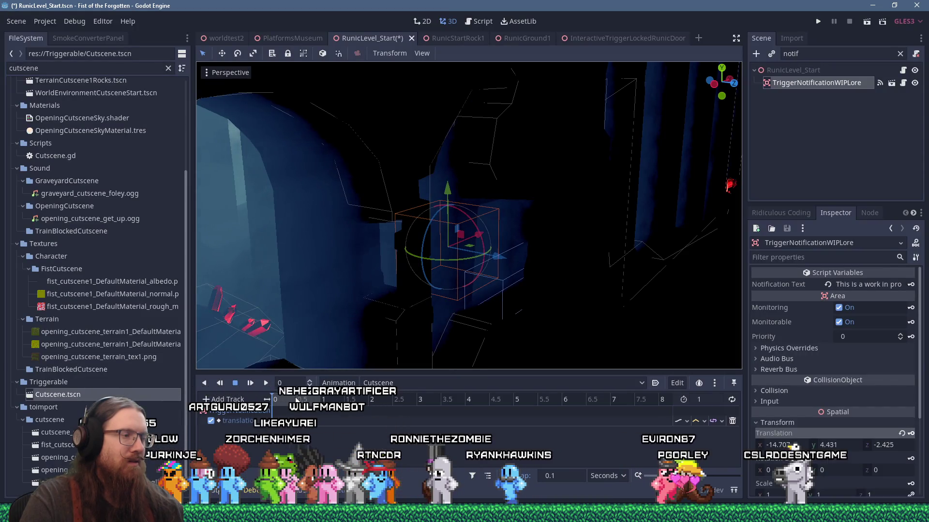
pyautogui.moveTo(273, 420)
pyautogui.mouseDown()
pyautogui.moveTo(307, 424)
pyautogui.moveTo(323, 400)
pyautogui.mouseUp()
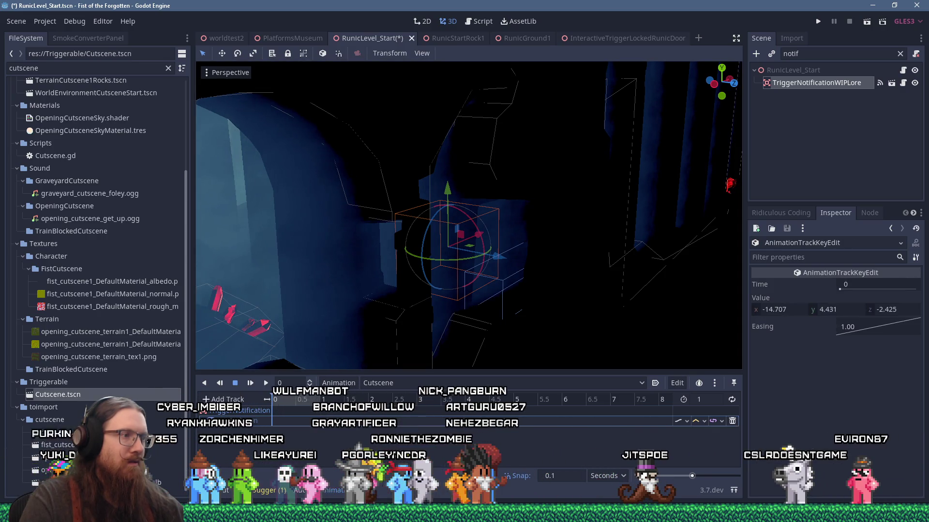
pyautogui.doubleClick(706, 399)
pyautogui.write('2')
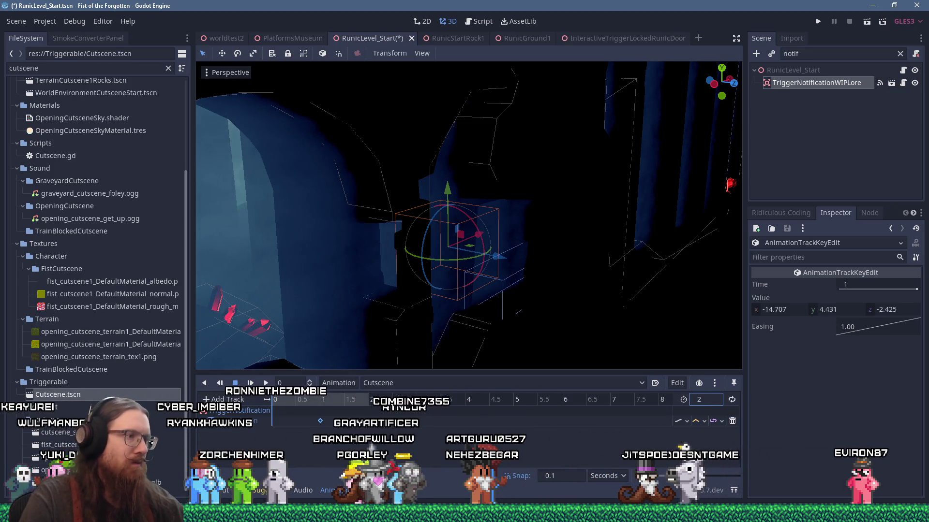
pyautogui.click(333, 399)
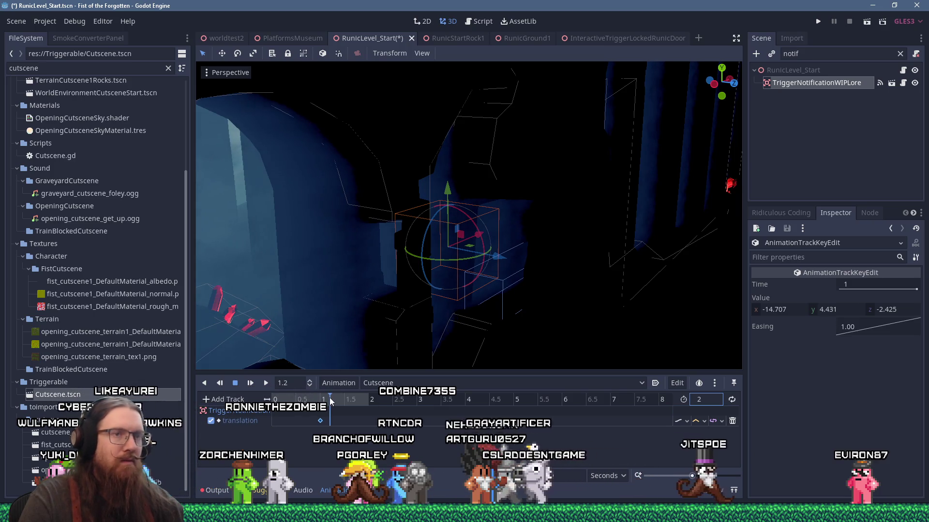
# - Move the trigger along Z, set its Z position to 0, then save and run the game
pyautogui.moveTo(503, 257); pyautogui.dragTo(582, 273)
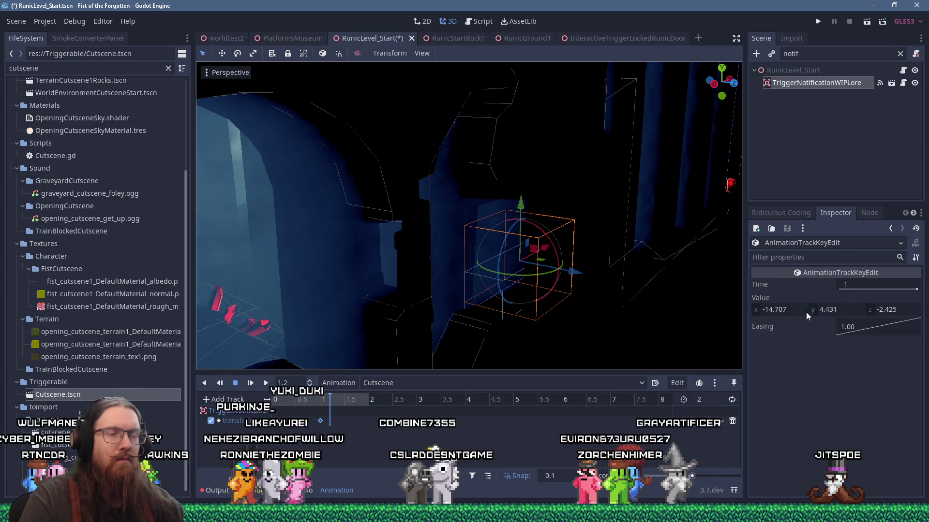
pyautogui.click(821, 83)
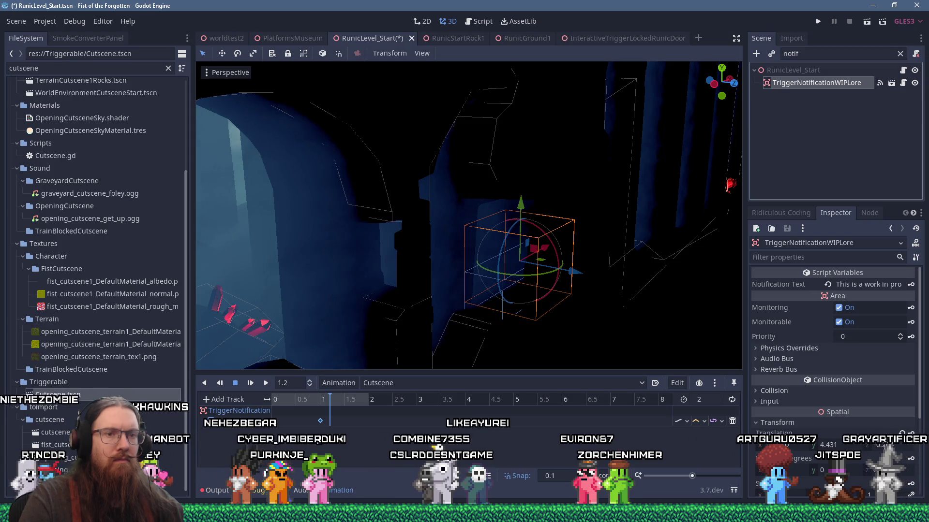
pyautogui.write('0')
pyautogui.press('Return')
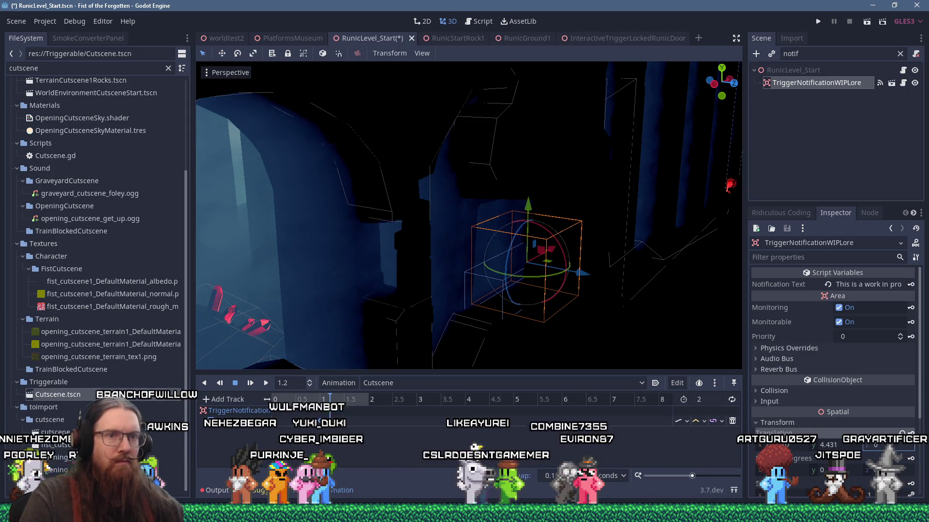
pyautogui.moveTo(488, 339); pyautogui.dragTo(427, 332)
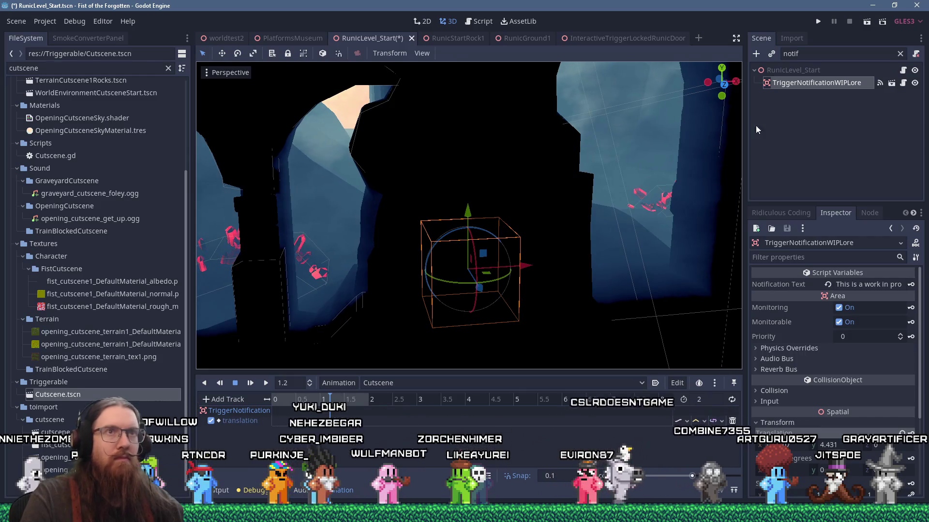
pyautogui.click(816, 20)
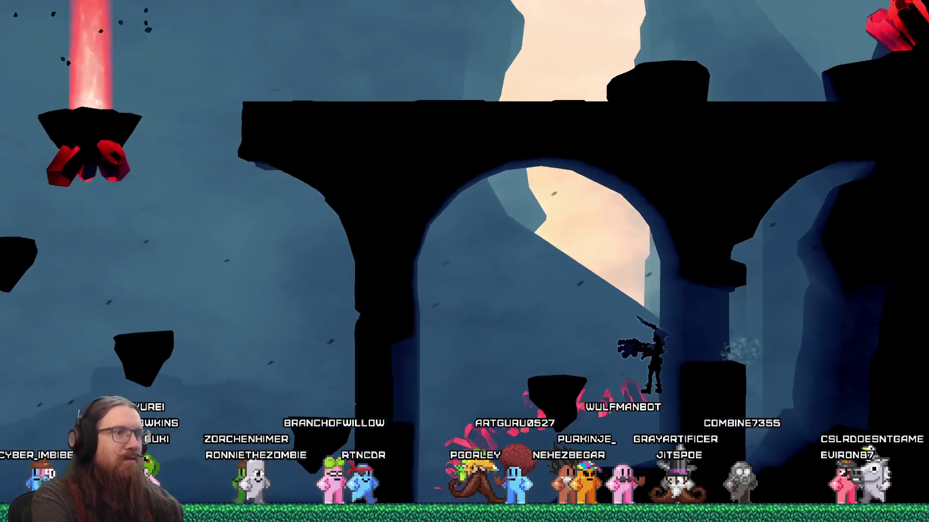
# - Open and close the game's development console during the test run
pyautogui.press('`')
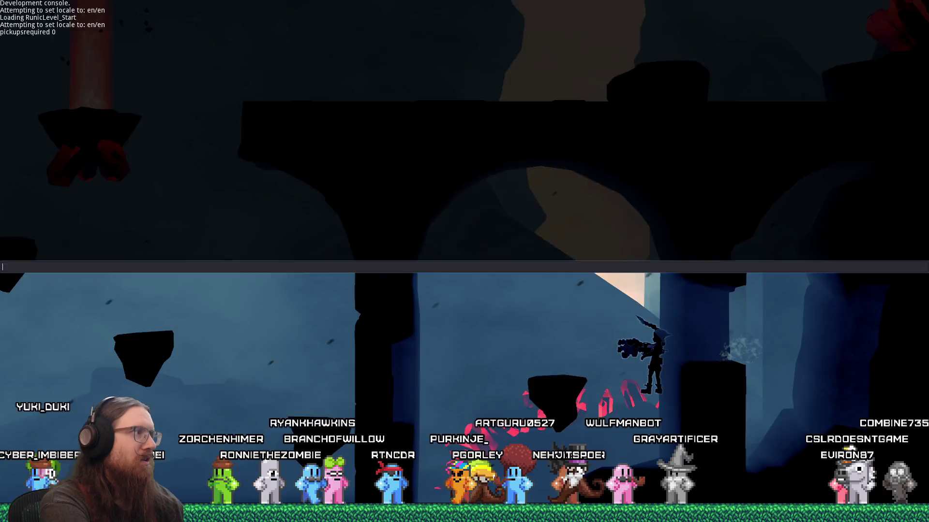
pyautogui.press('`')
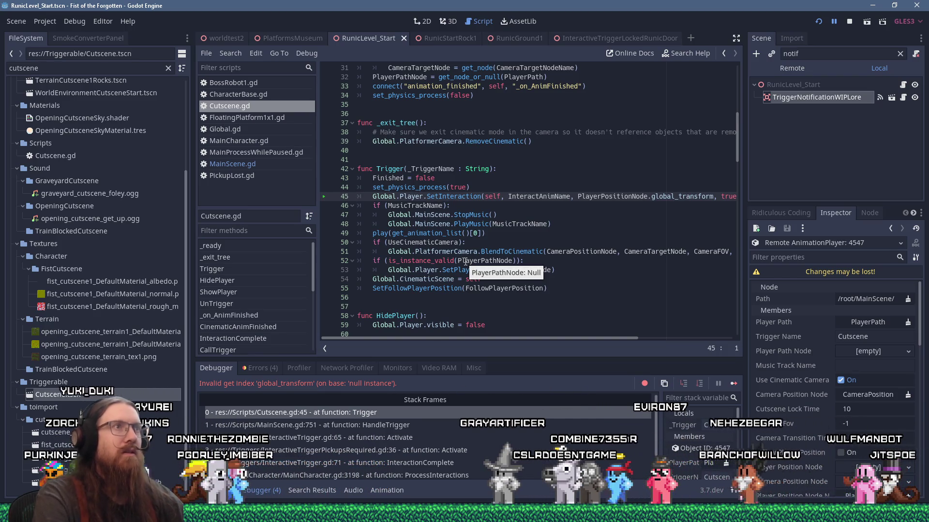
# - In the 3D view, select InteractiveTriggerLockedRunicDoor and search 'pos' to add a Position3D child
pyautogui.click(451, 20)
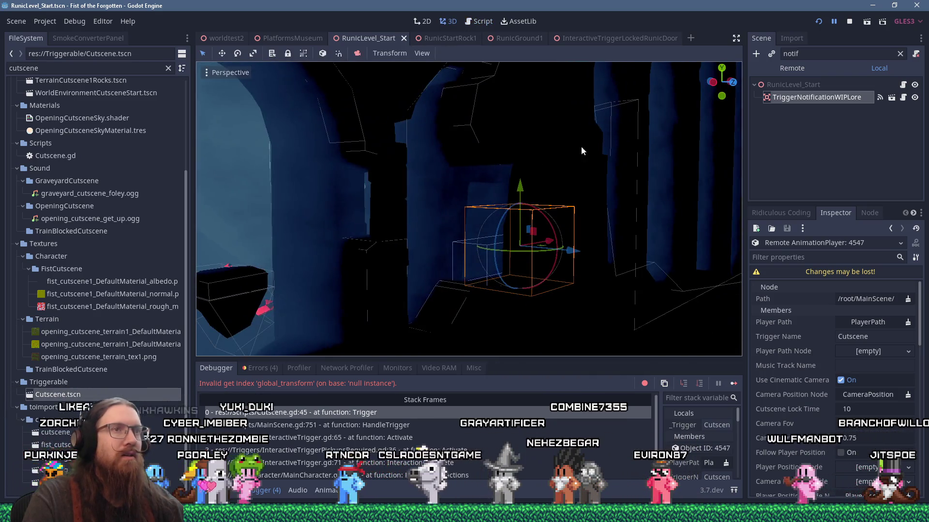
pyautogui.click(899, 54)
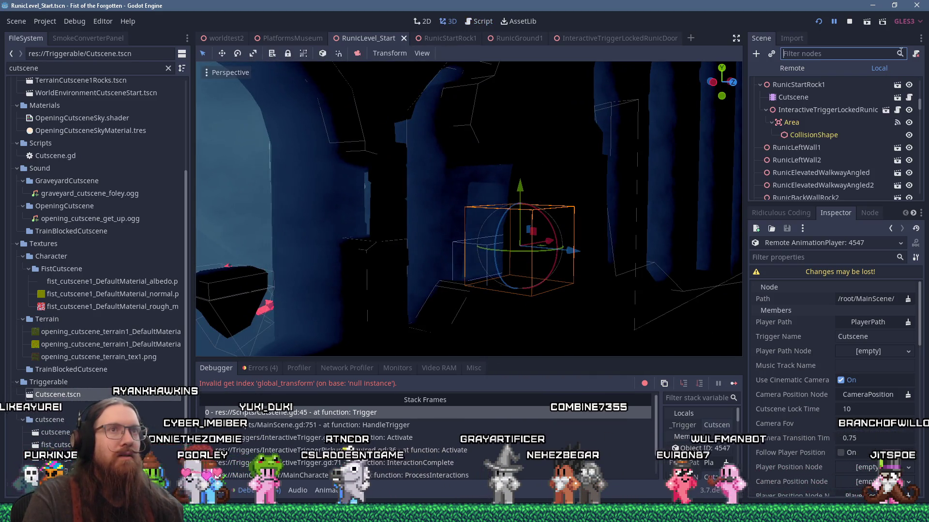
pyautogui.click(813, 112)
pyautogui.click(756, 54)
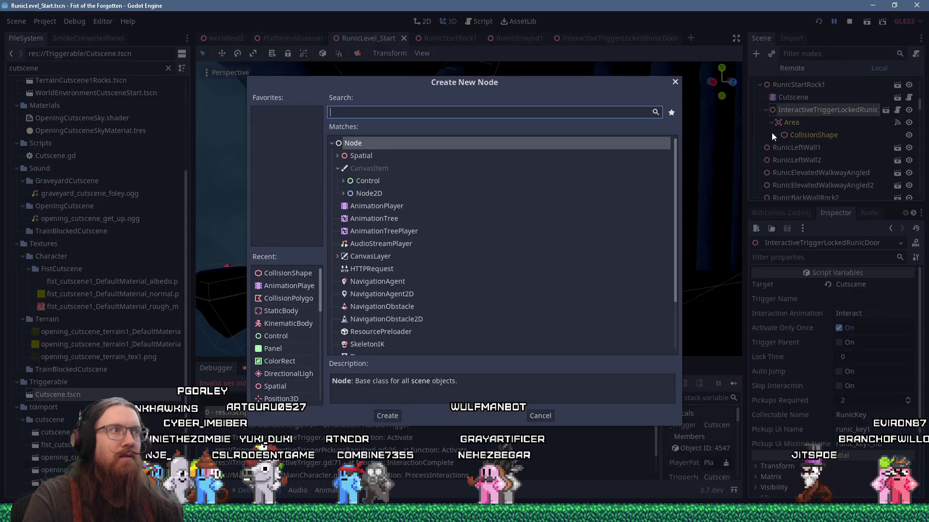
pyautogui.write('wm')
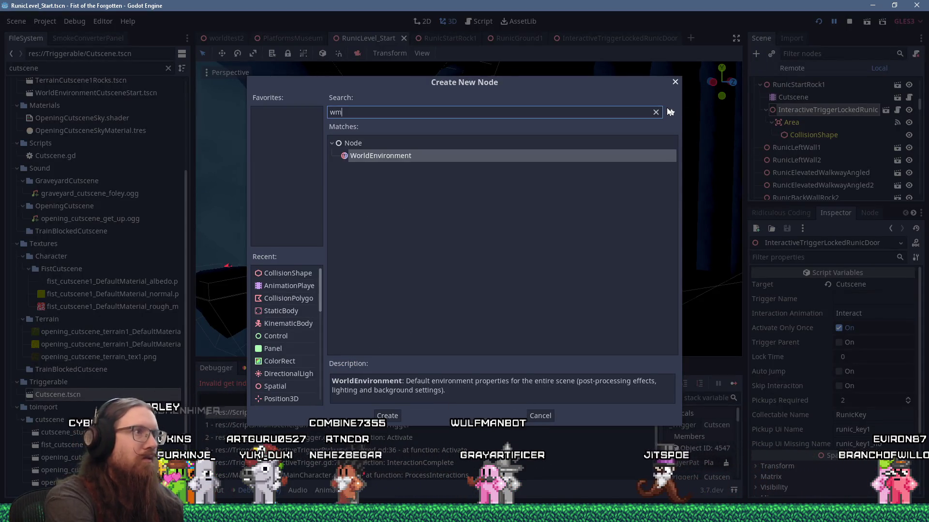
pyautogui.press('BackSpace')
pyautogui.press('BackSpace')
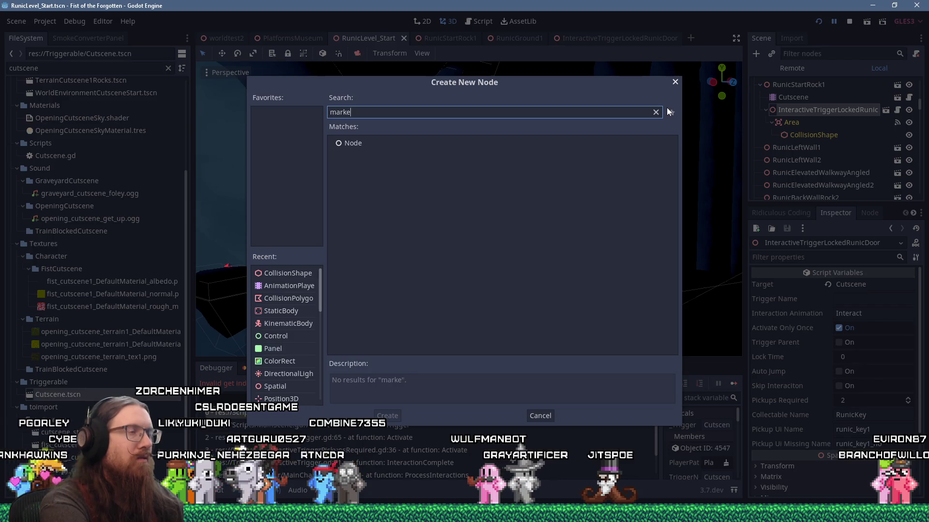
pyautogui.write('pos')
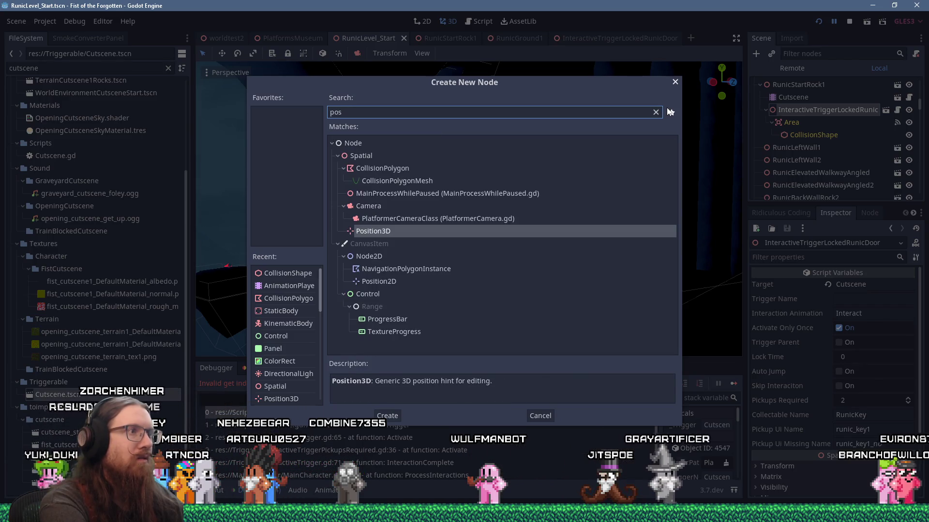